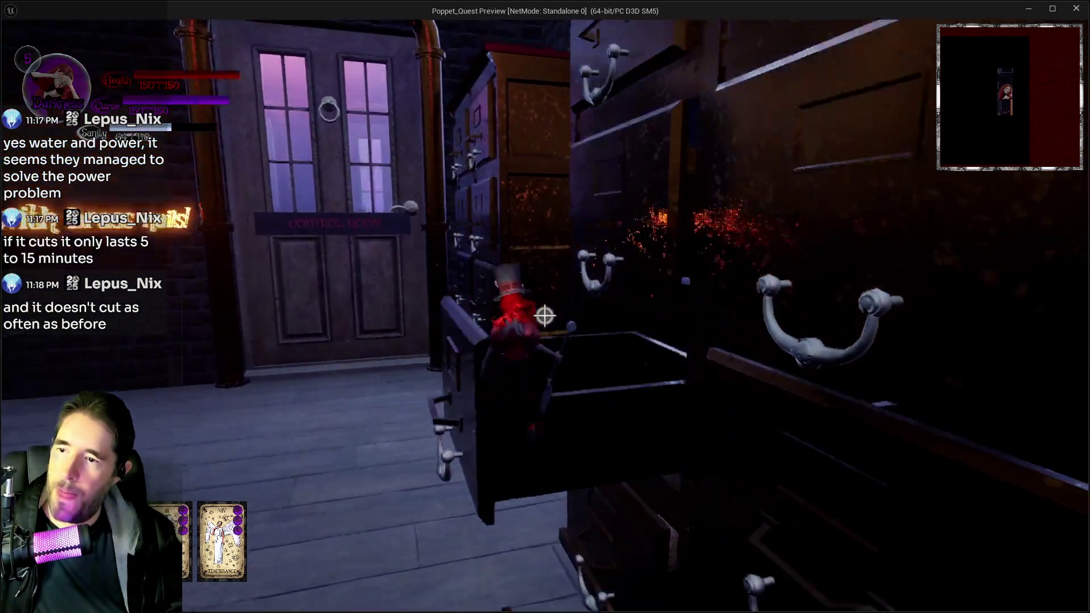
Walk the character along the filing-cabinet drawers, down to the floor and into the glowing cube.
key(w)
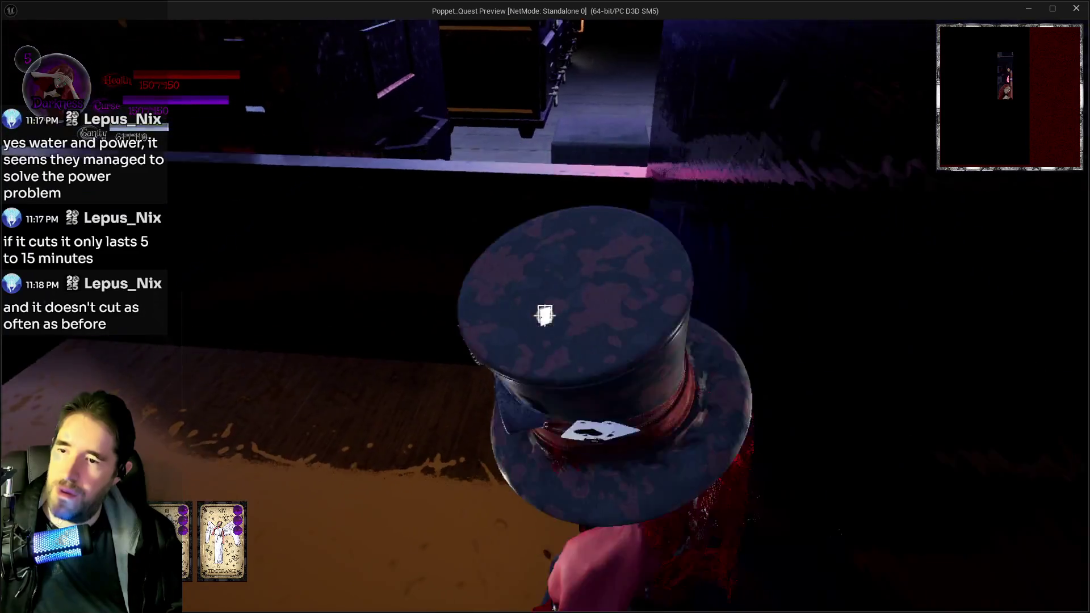
key(w)
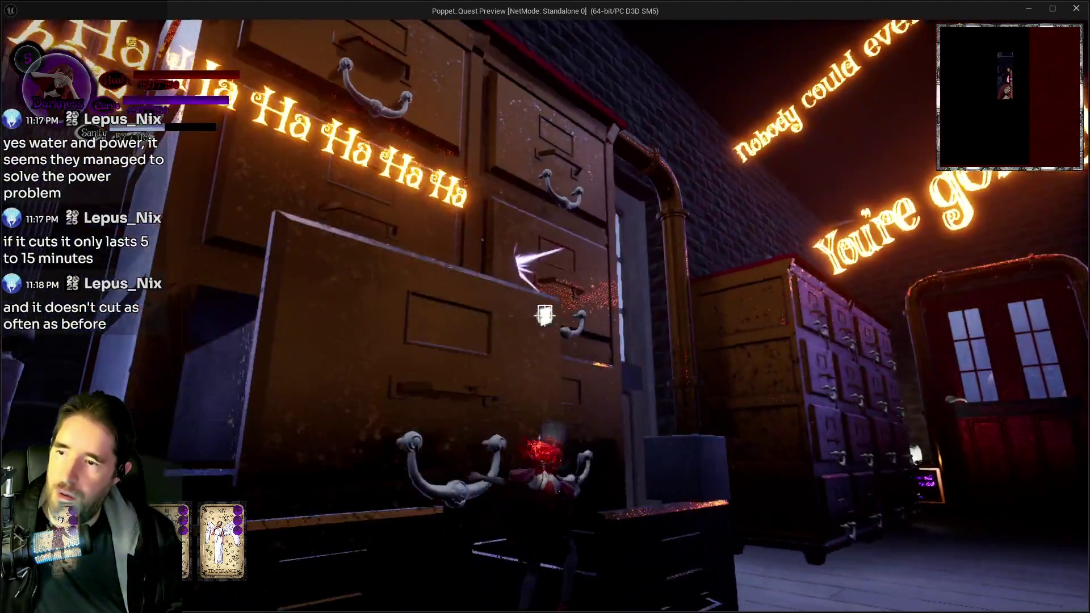
key(w)
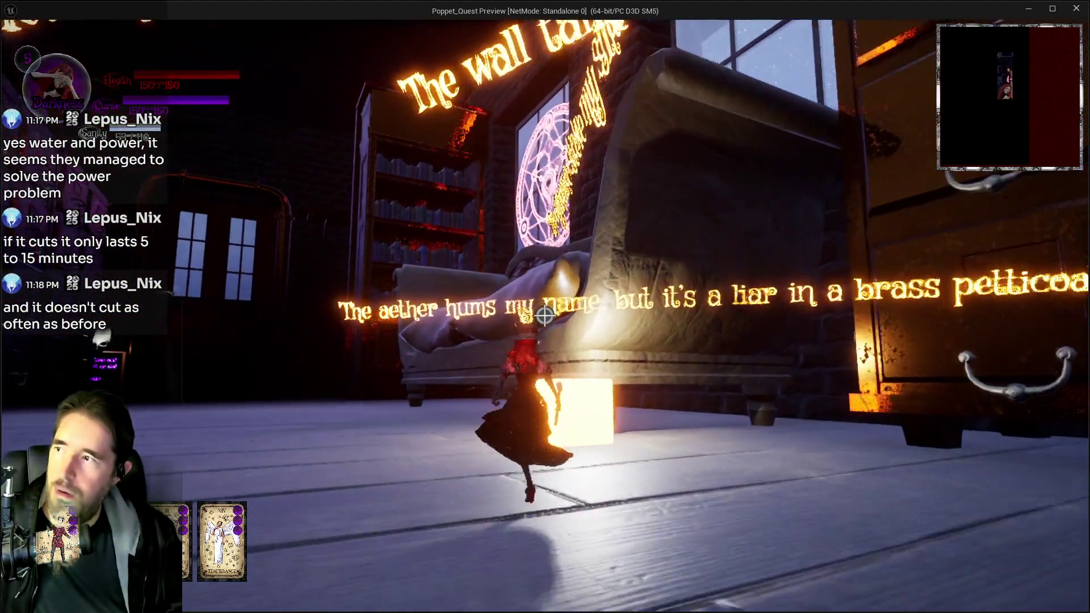
key(s)
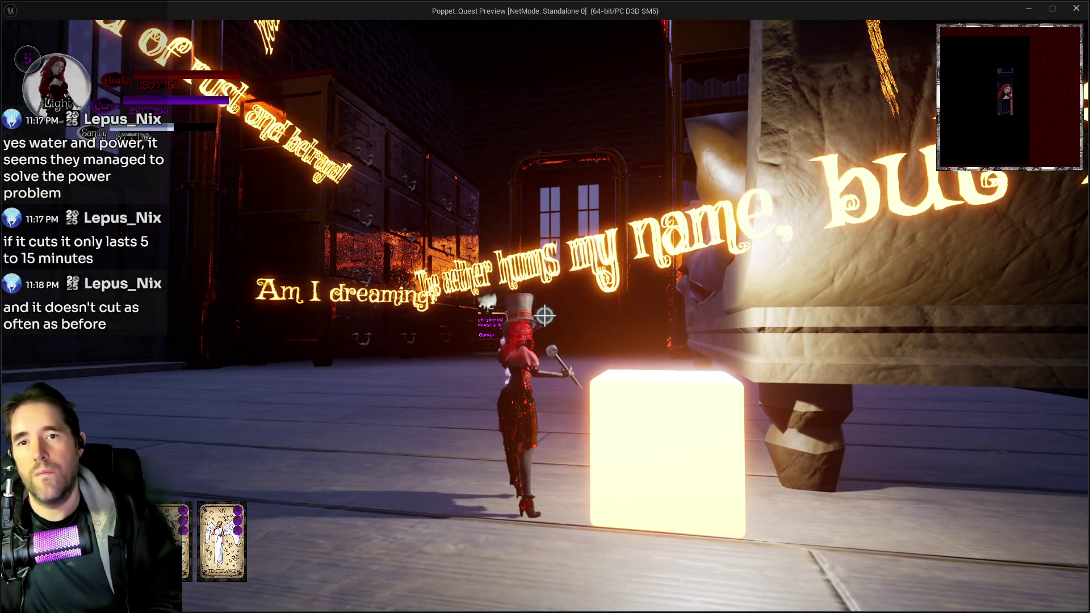
key(w)
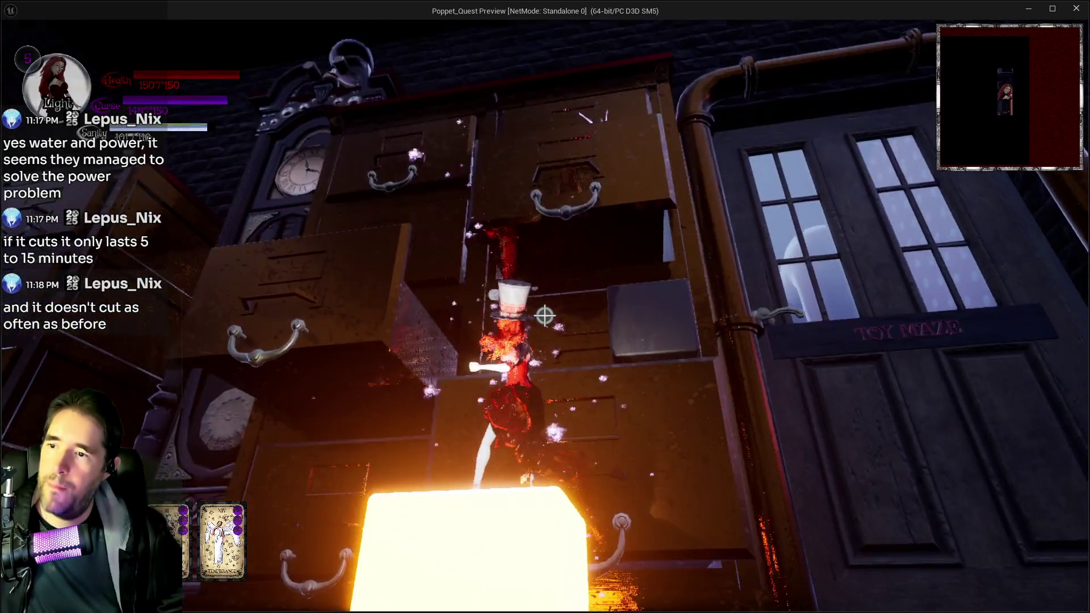
Jump into an open drawer while swinging an attack, then move down inside it.
key(s)
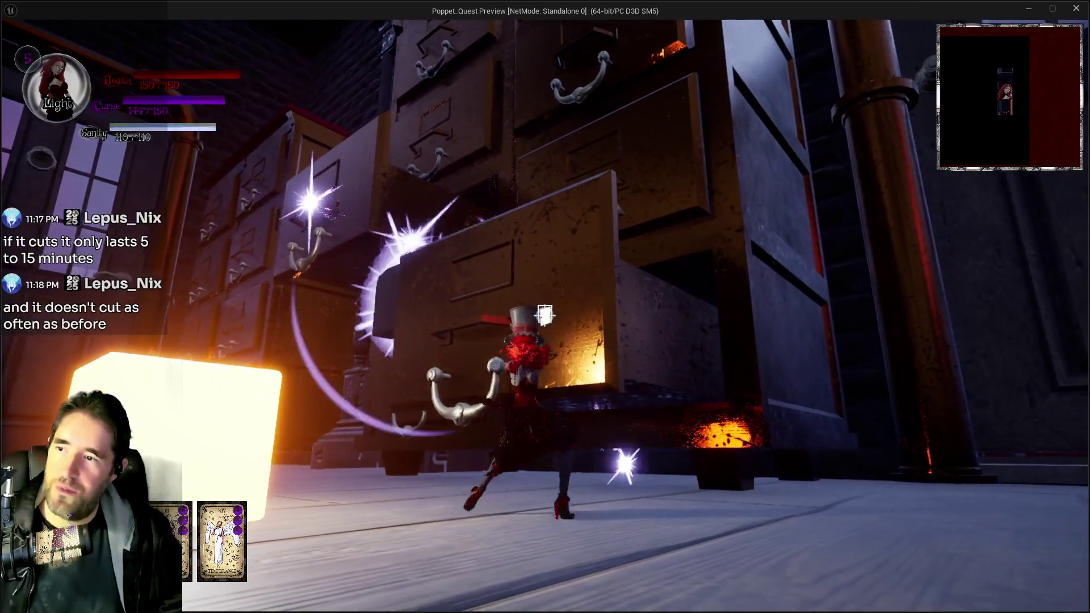
key(space)
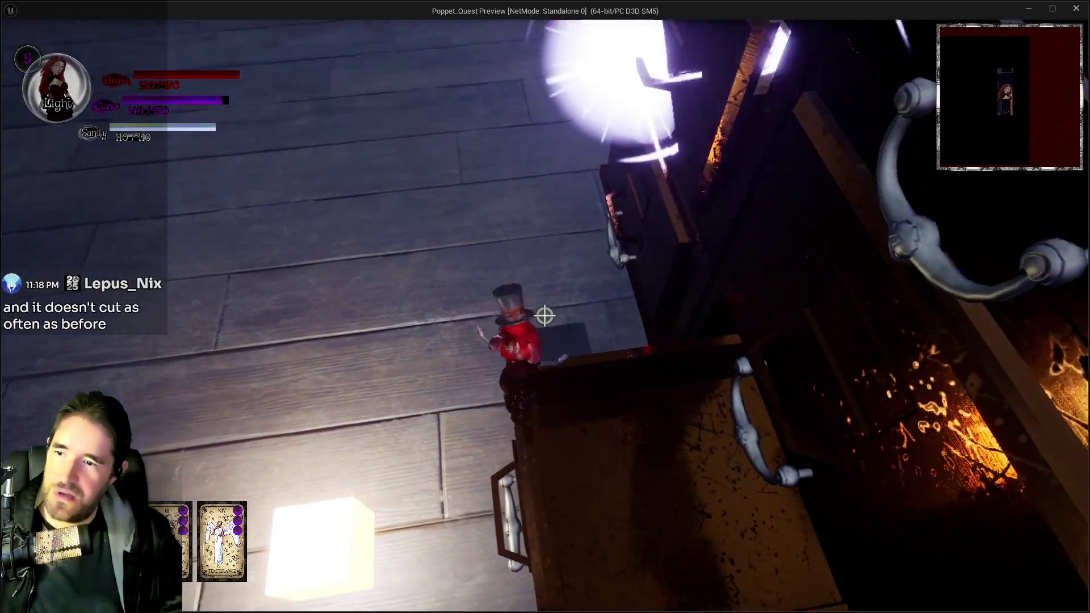
click(545, 316)
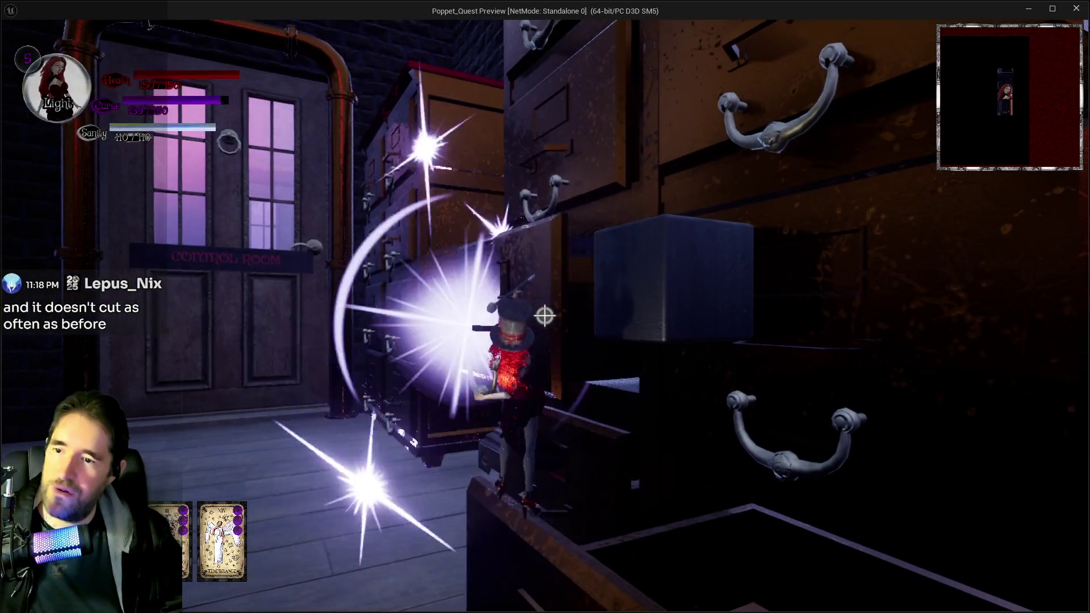
key(w)
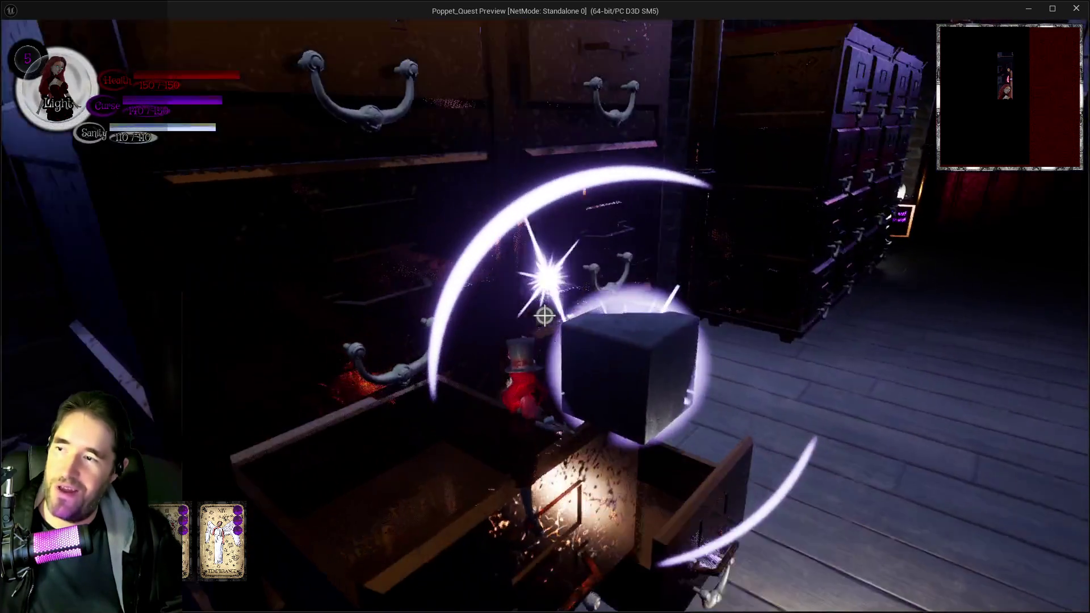
Climb onto the drawer's front edge and walk along the drawers past the Control Room door.
key(space)
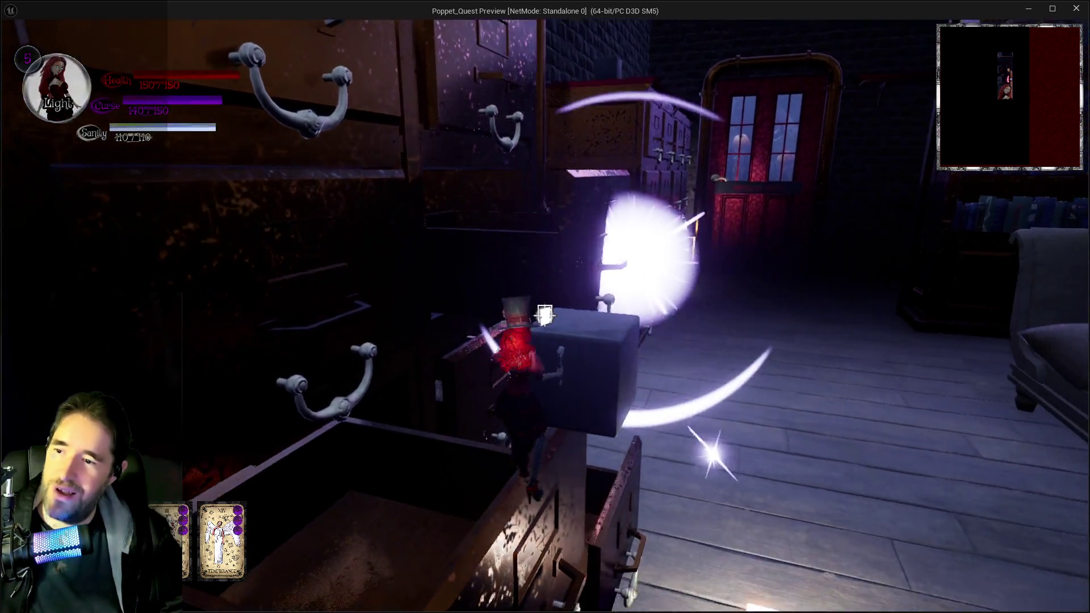
key(w)
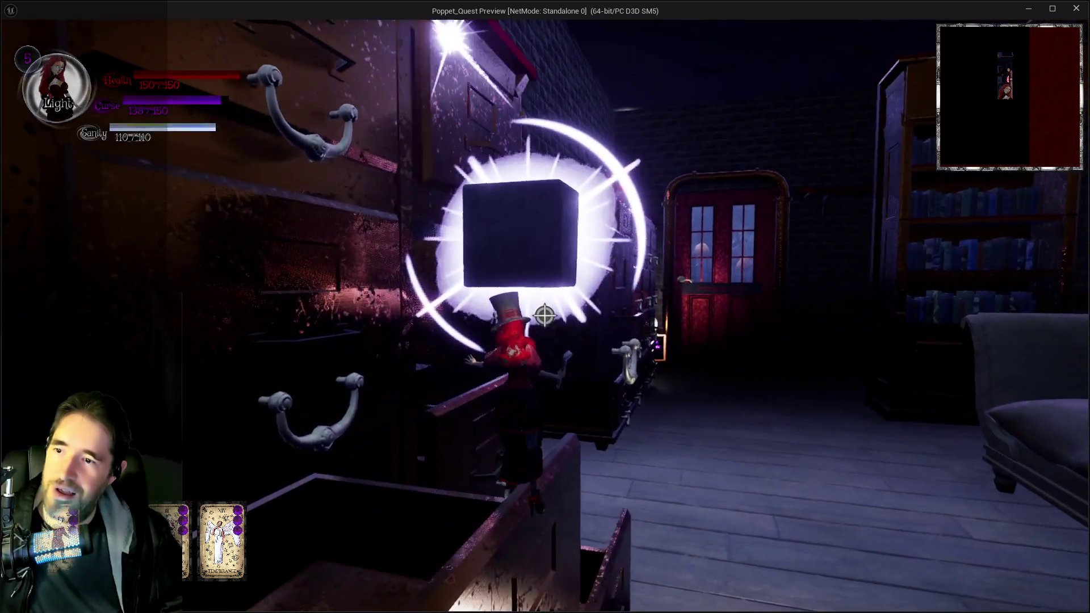
key(w)
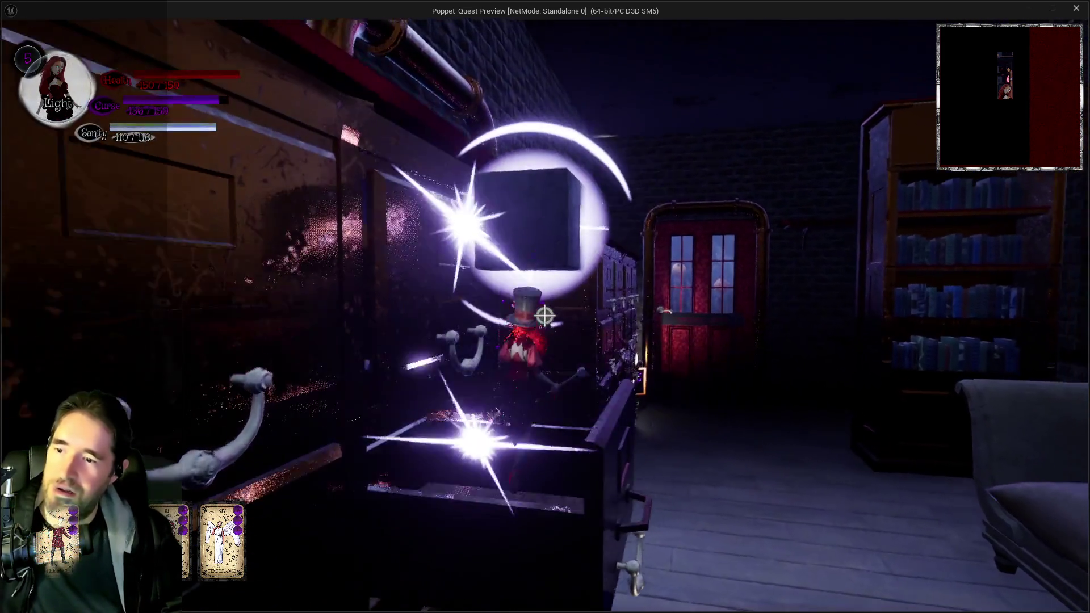
key(q)
key(w)
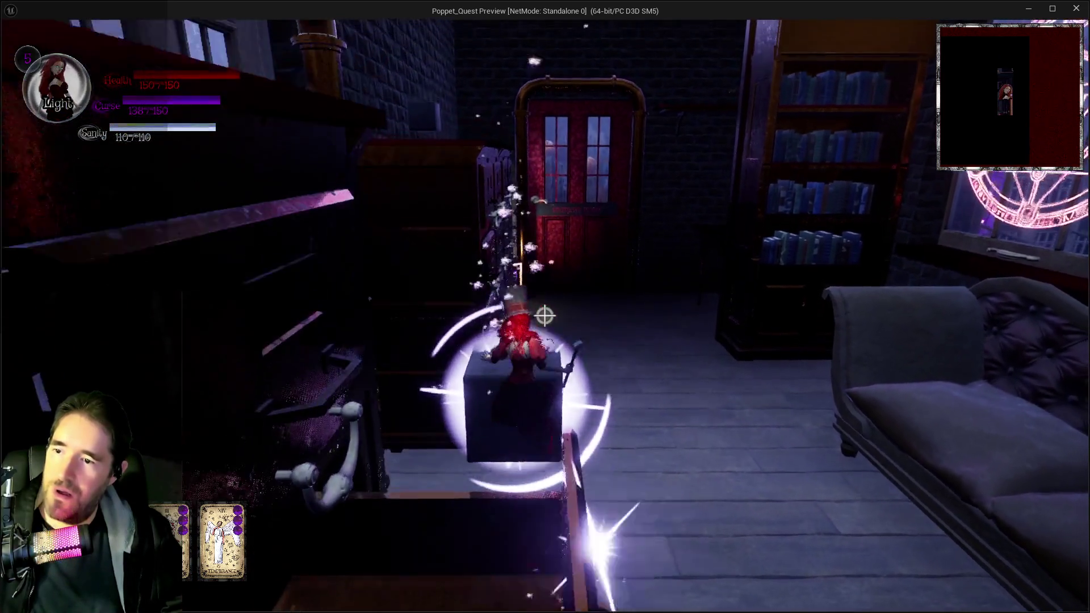
key(w)
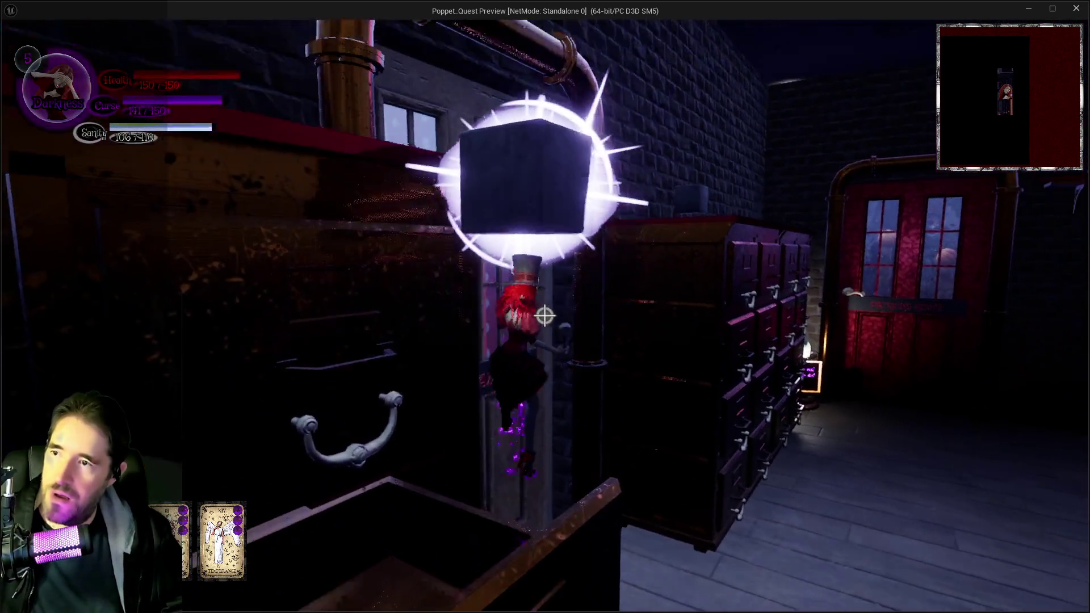
key(w)
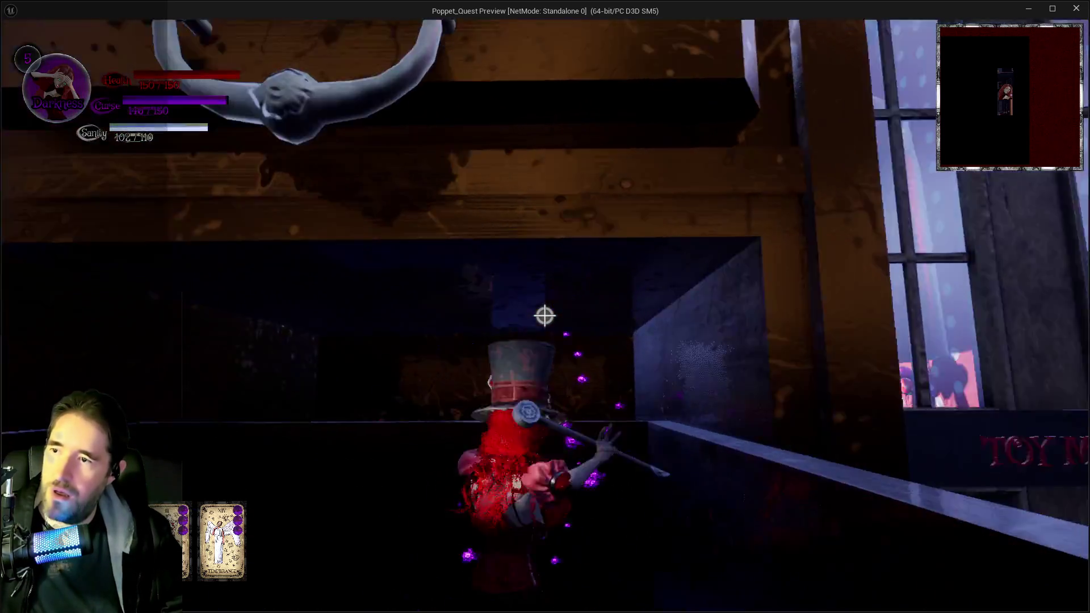
key(w)
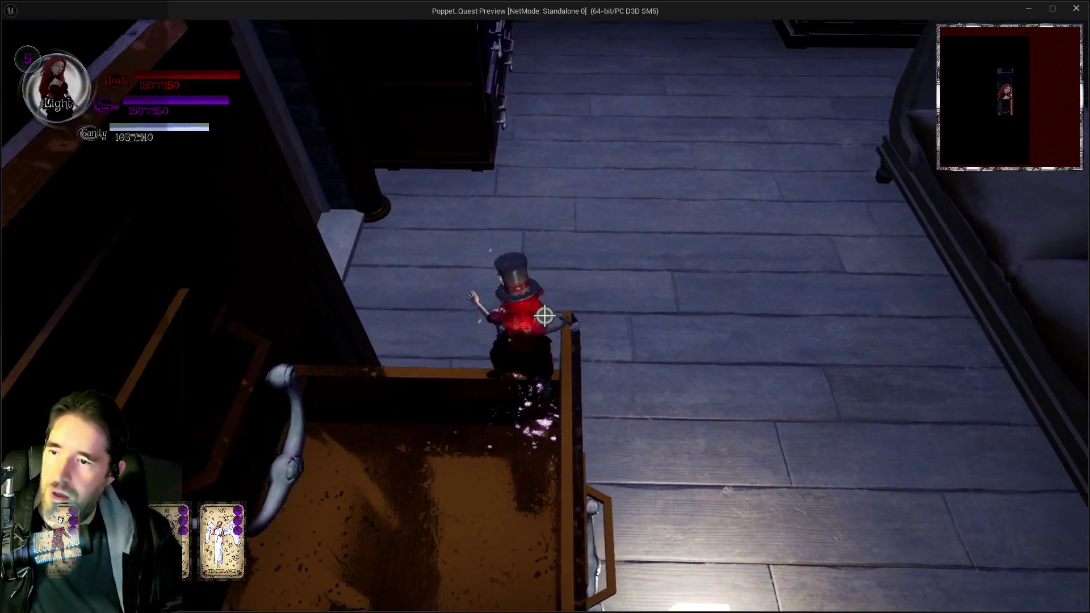
key(w)
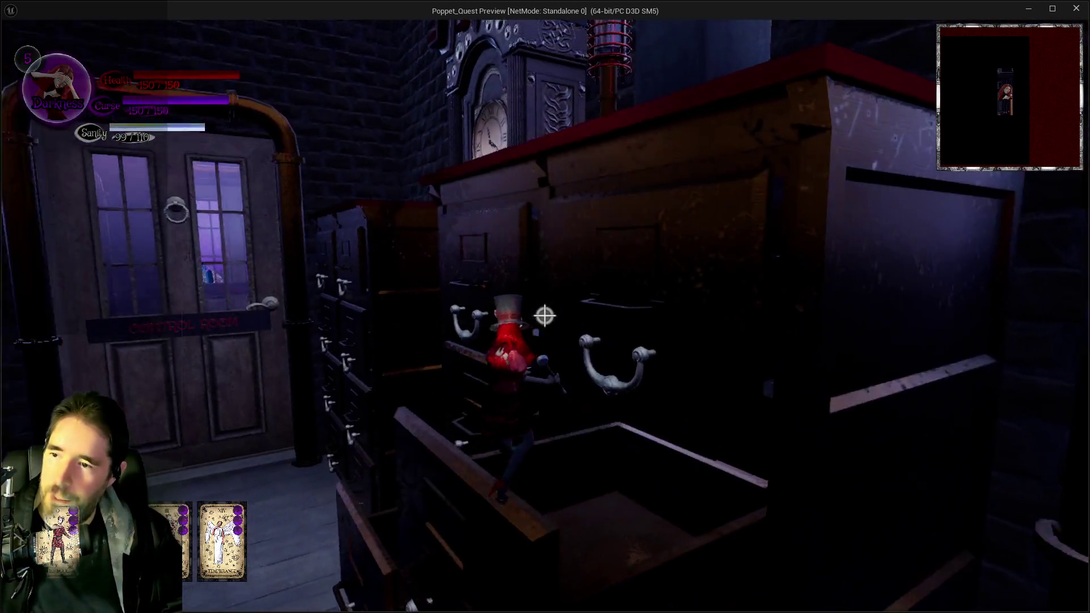
key(w)
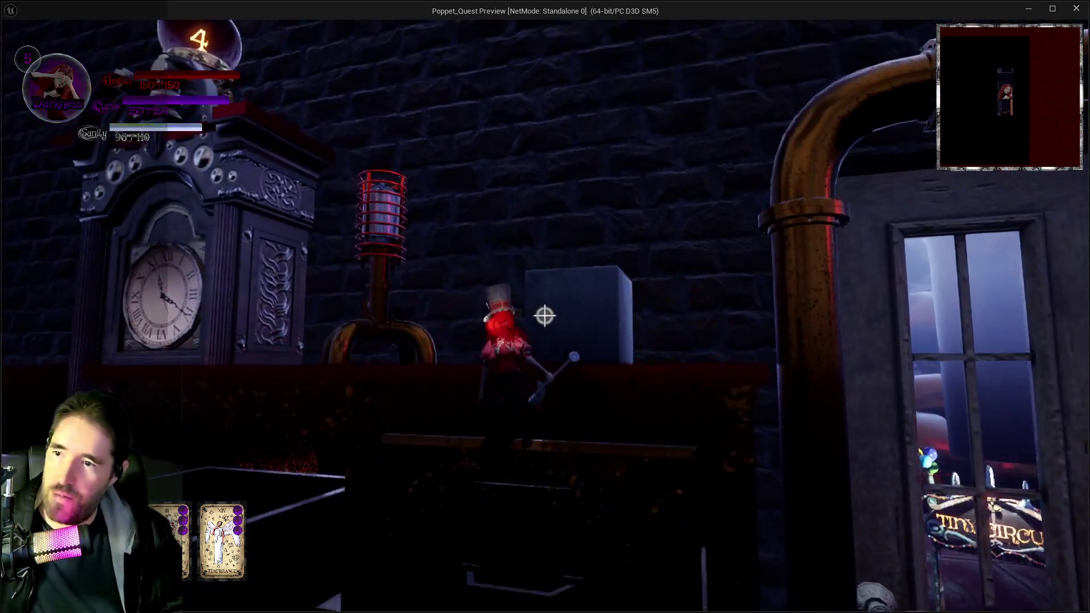
key(w)
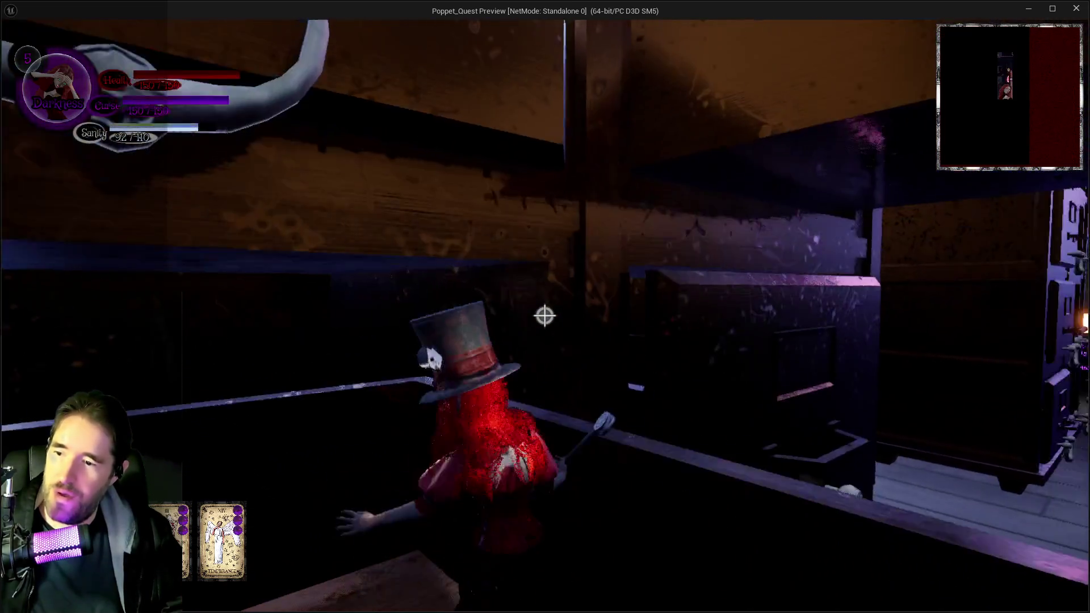
Climb on top of the tall drawers, into an open drawer and back out.
key(w)
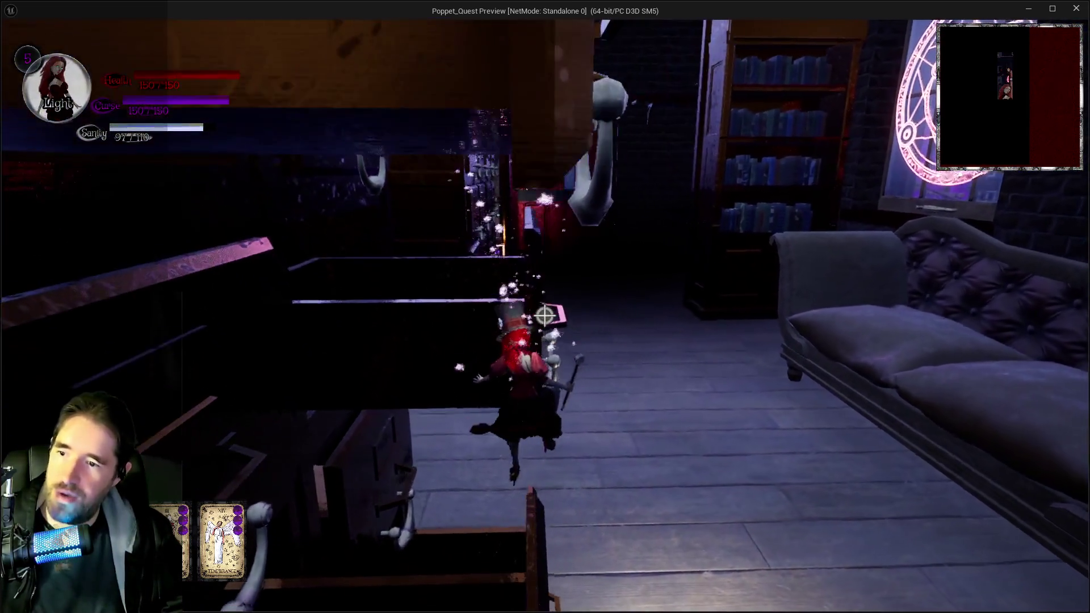
key(w)
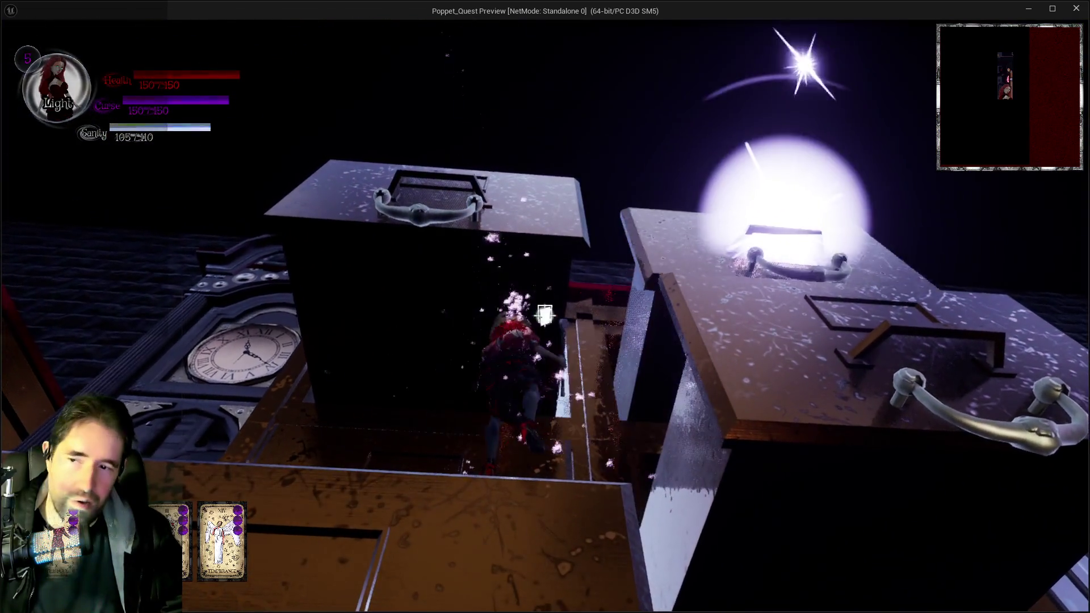
key(w)
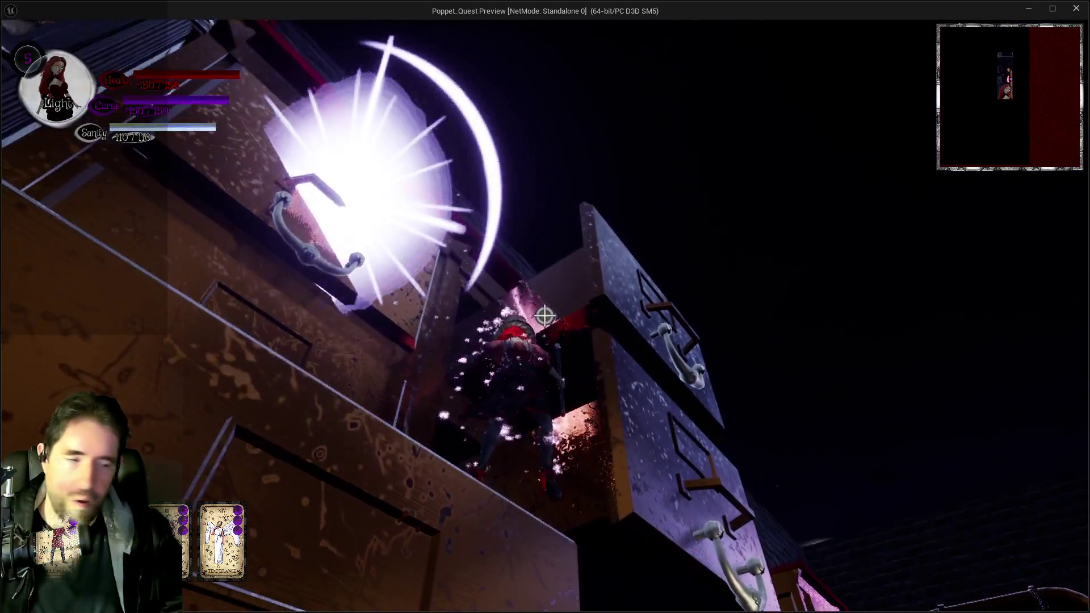
key(w)
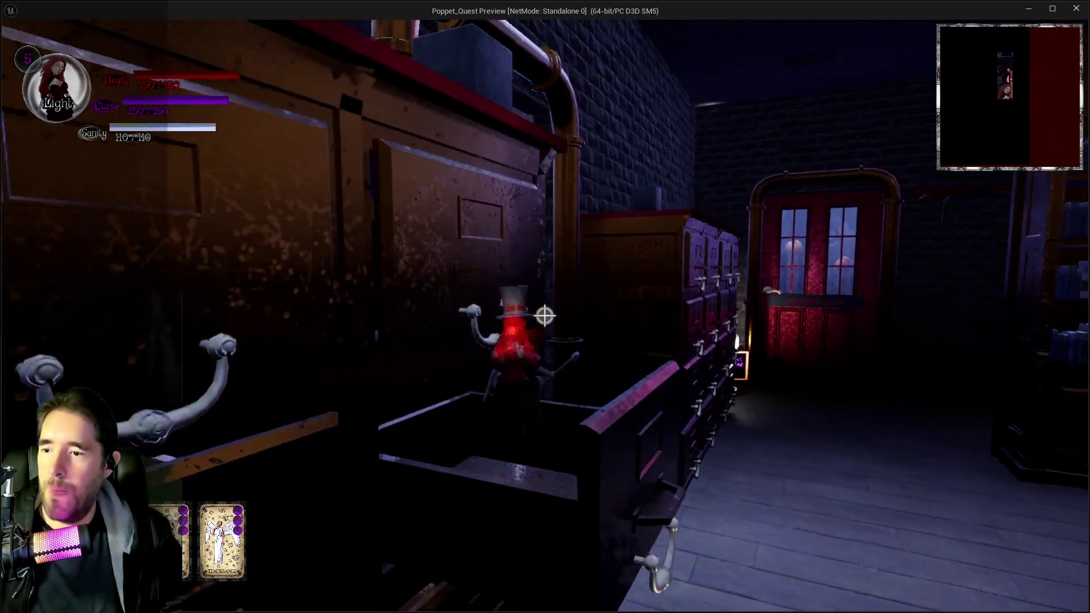
key(w)
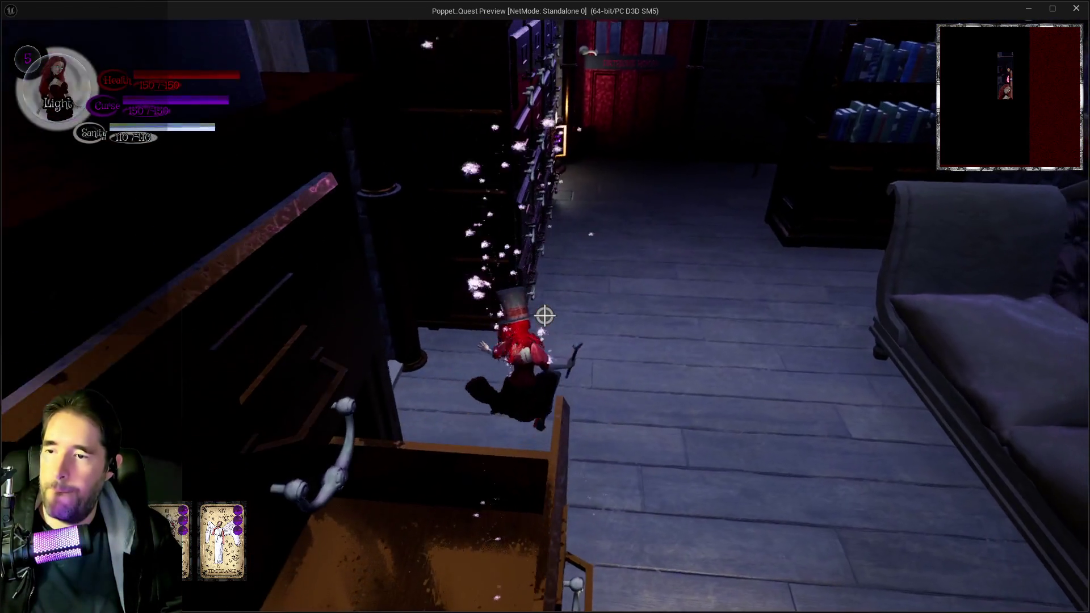
key(w)
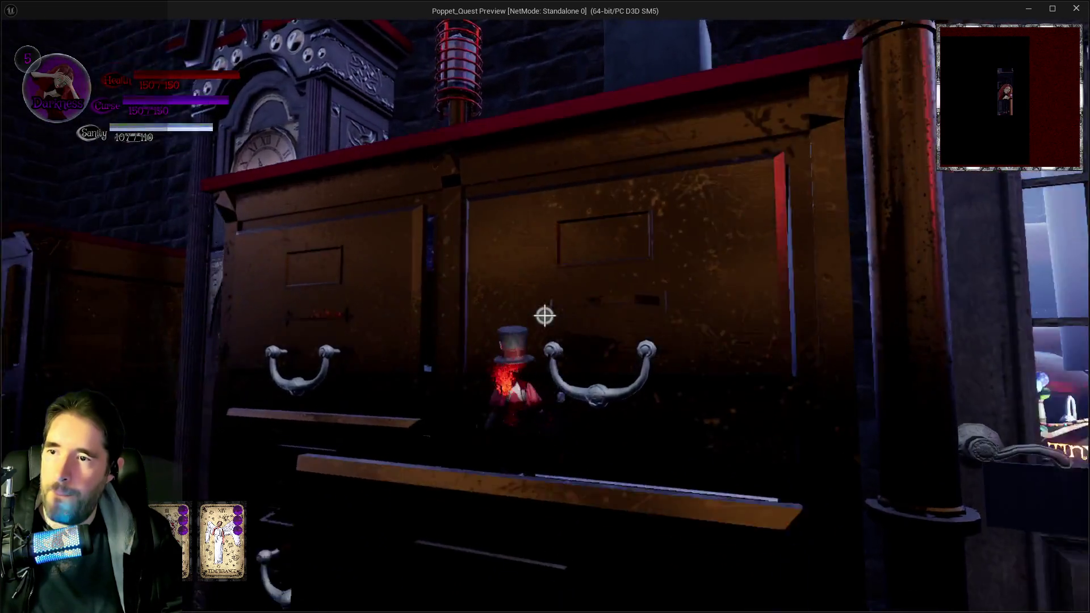
key(w)
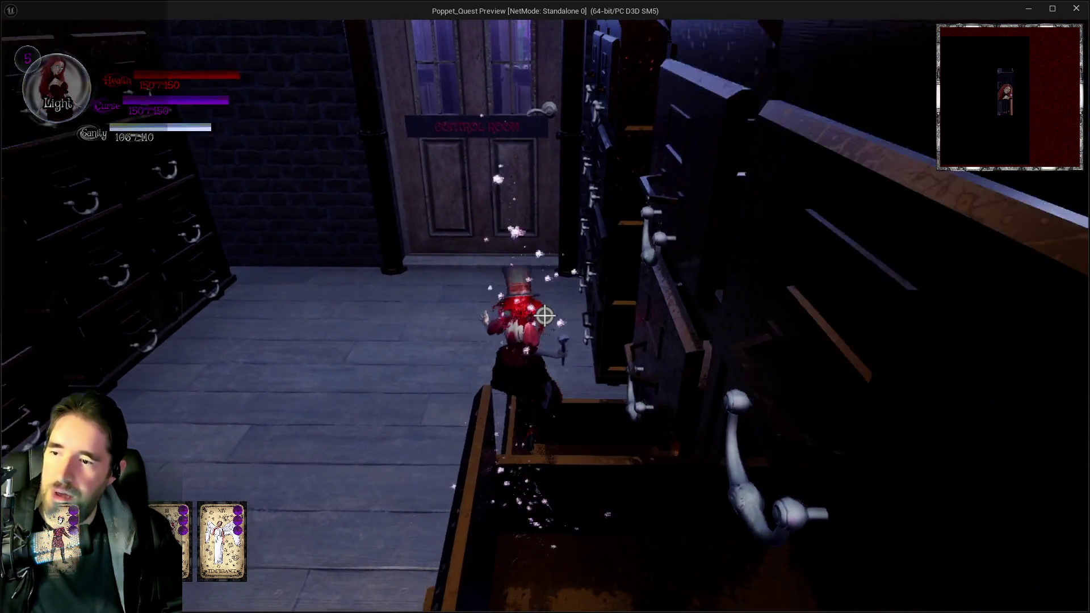
Run along the window ledge toward Patrick's Room, then stop the playtest with Esc.
key(w)
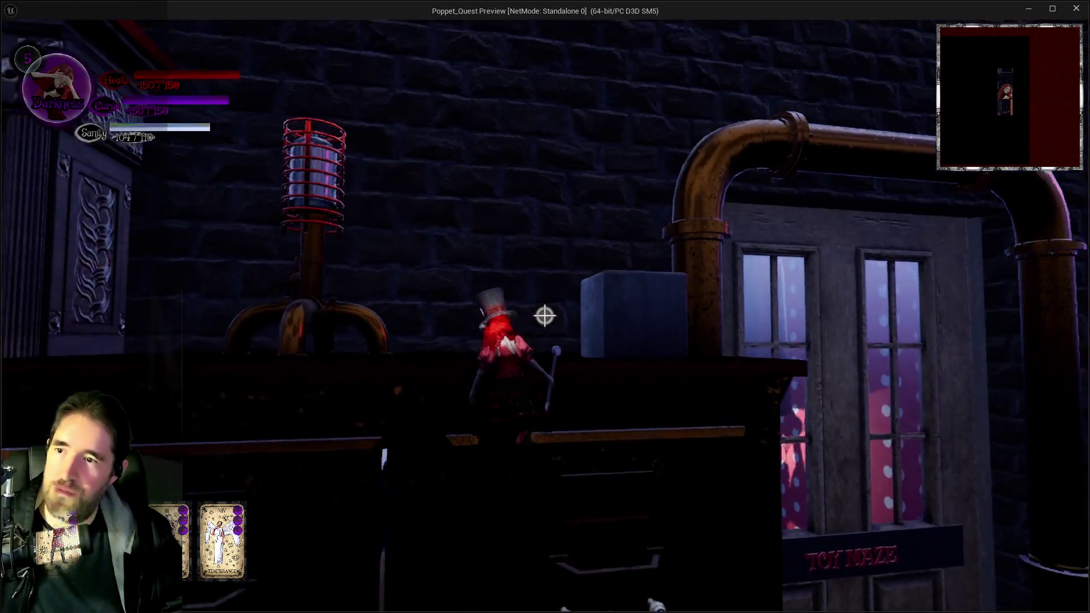
key(w)
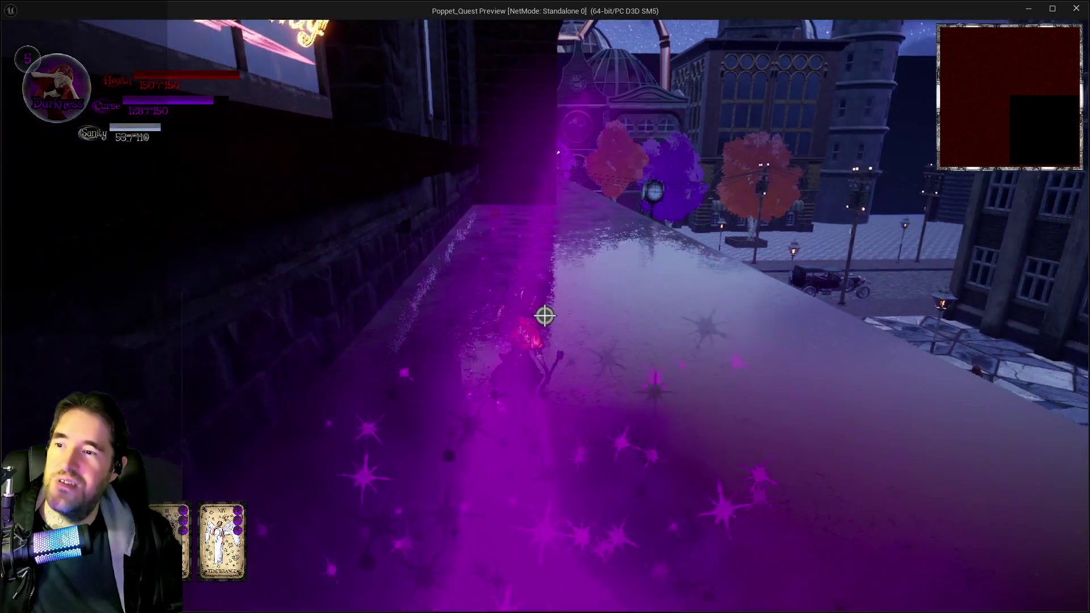
key(w)
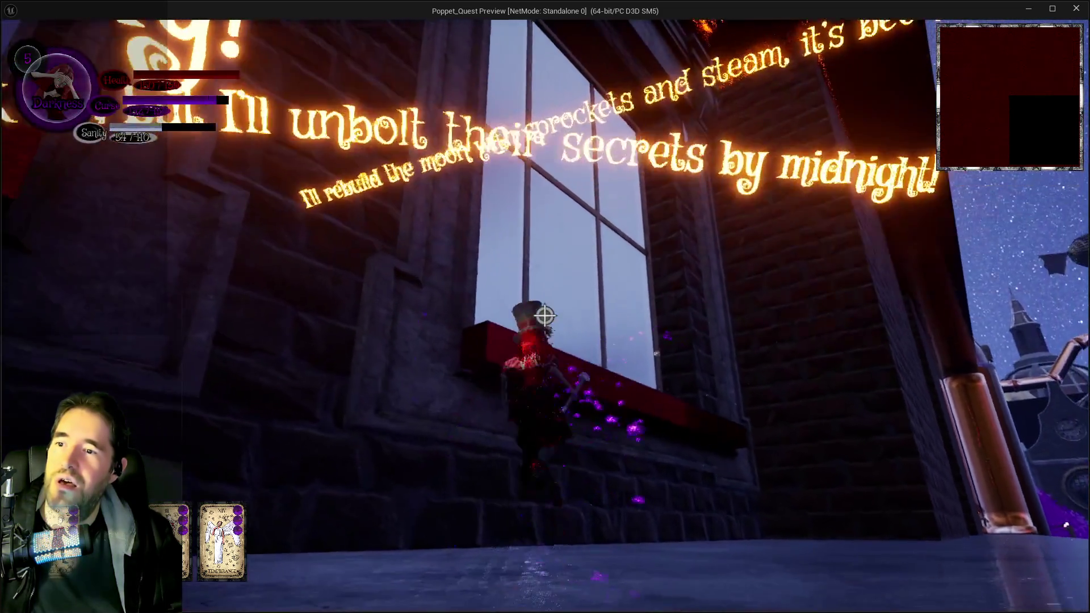
key(w)
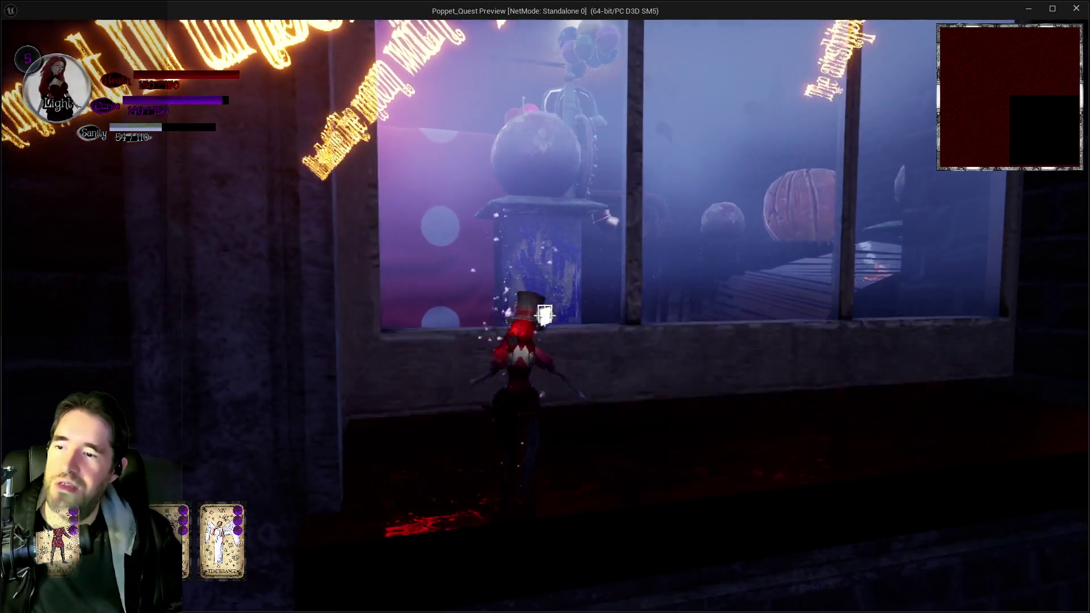
key(w)
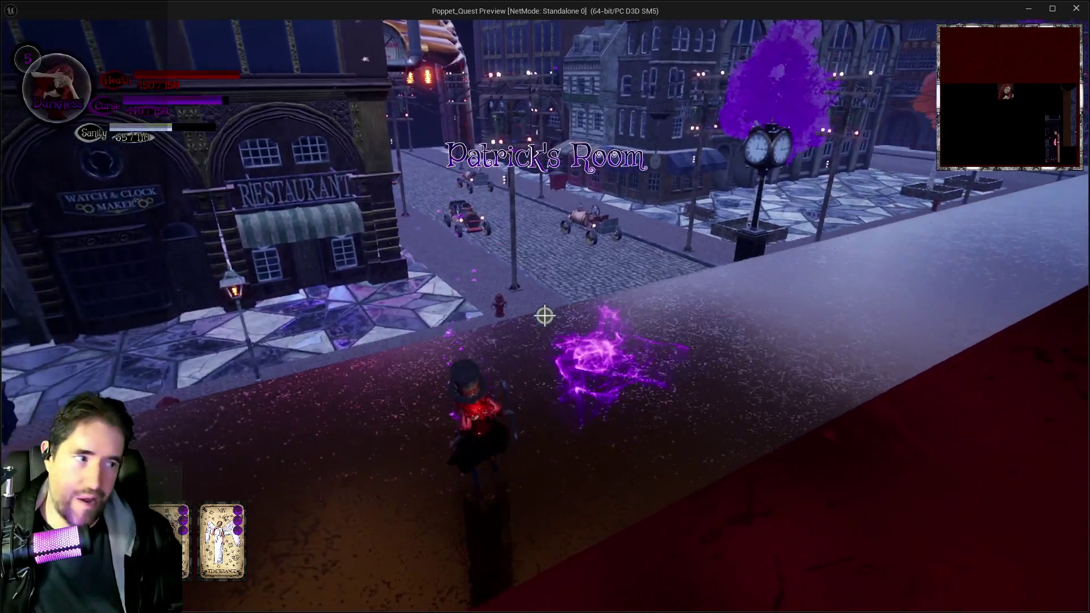
key(Escape)
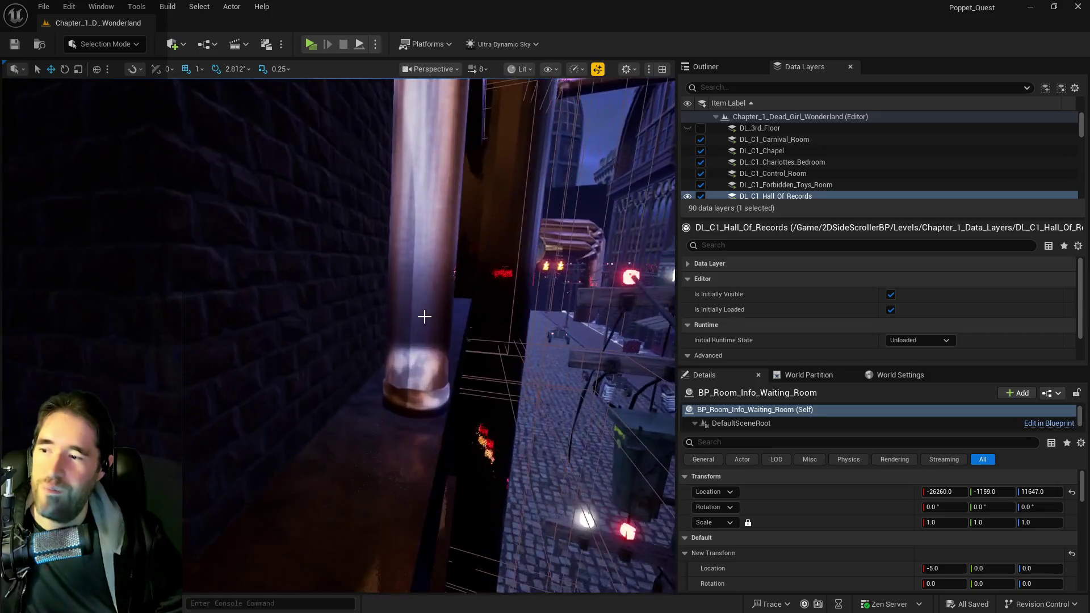
Edit the building level instance in place and slide SM_Small_Pipe_Section4 along X.
click(429, 319)
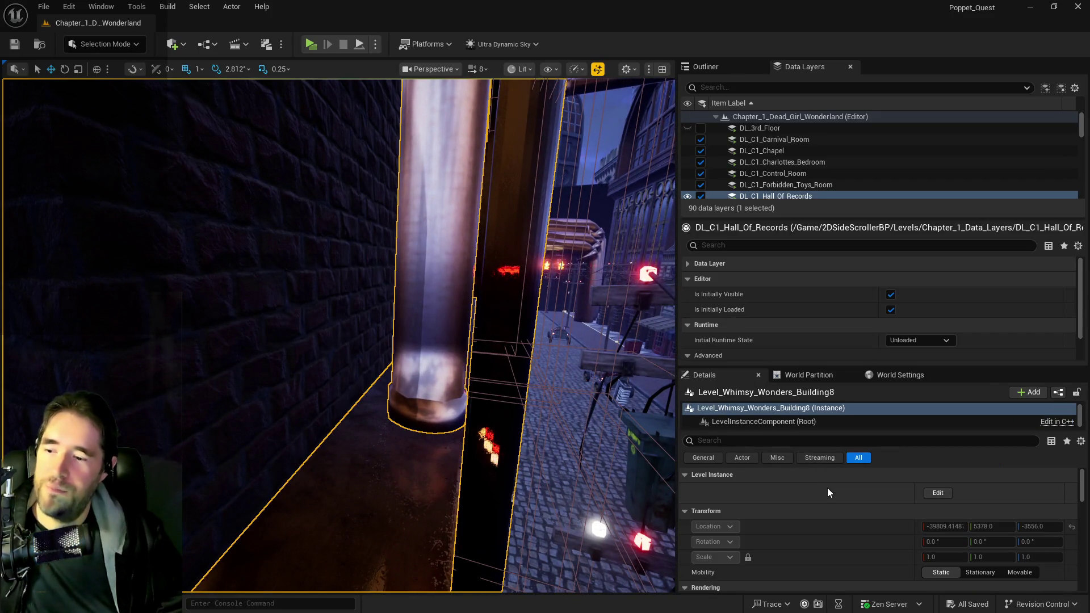
click(942, 494)
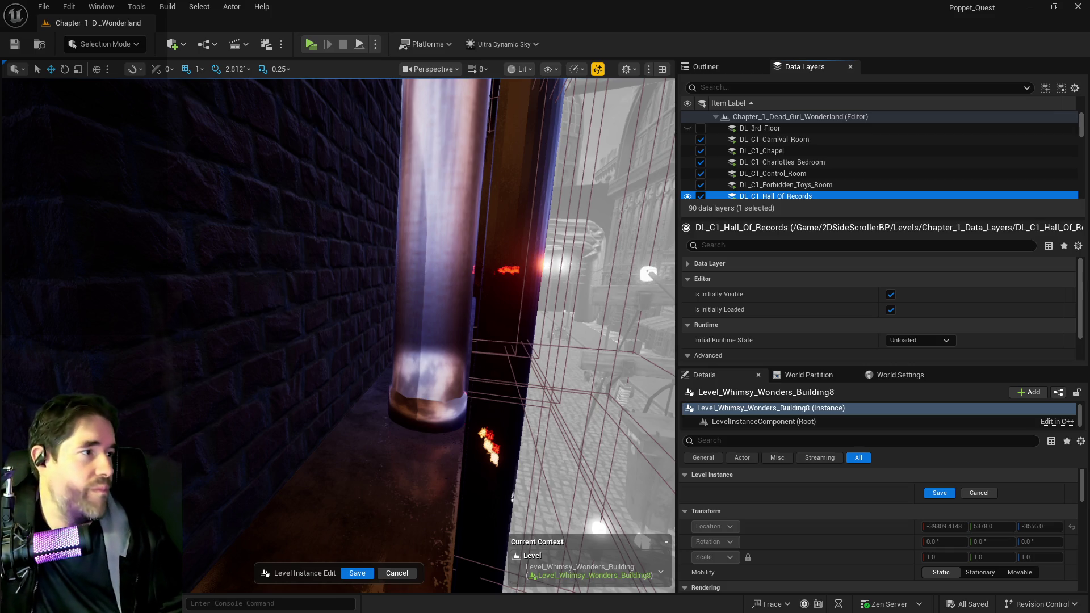
click(392, 364)
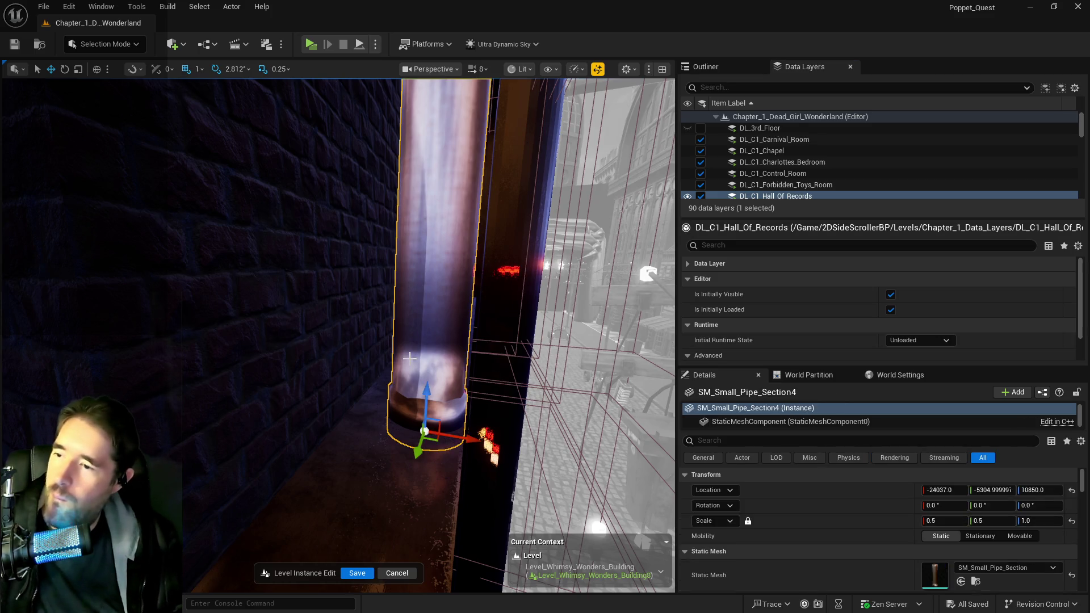
key(f)
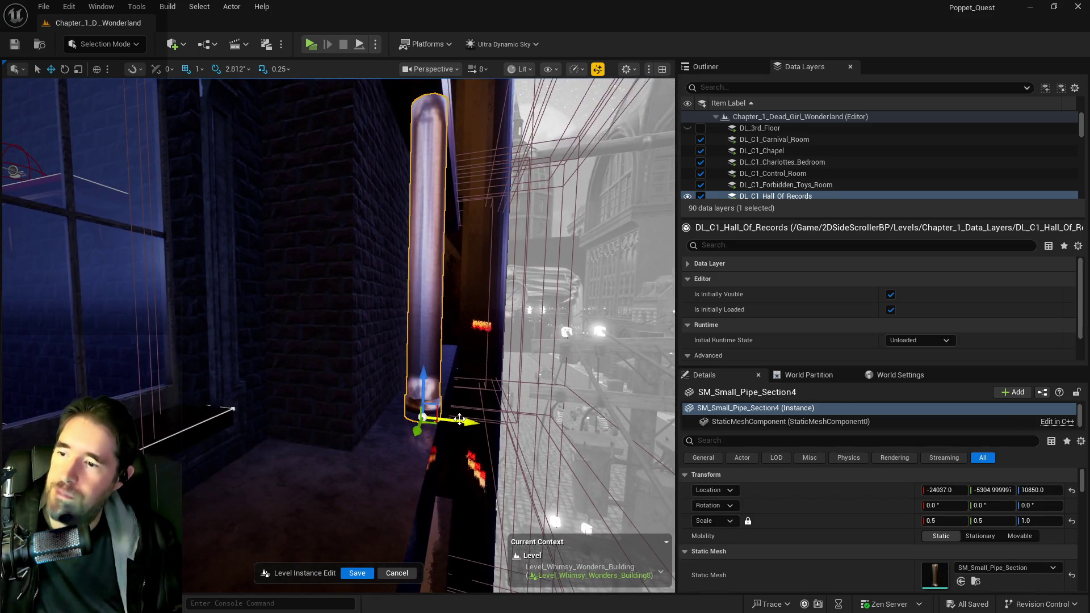
drag(445, 432, 434, 433)
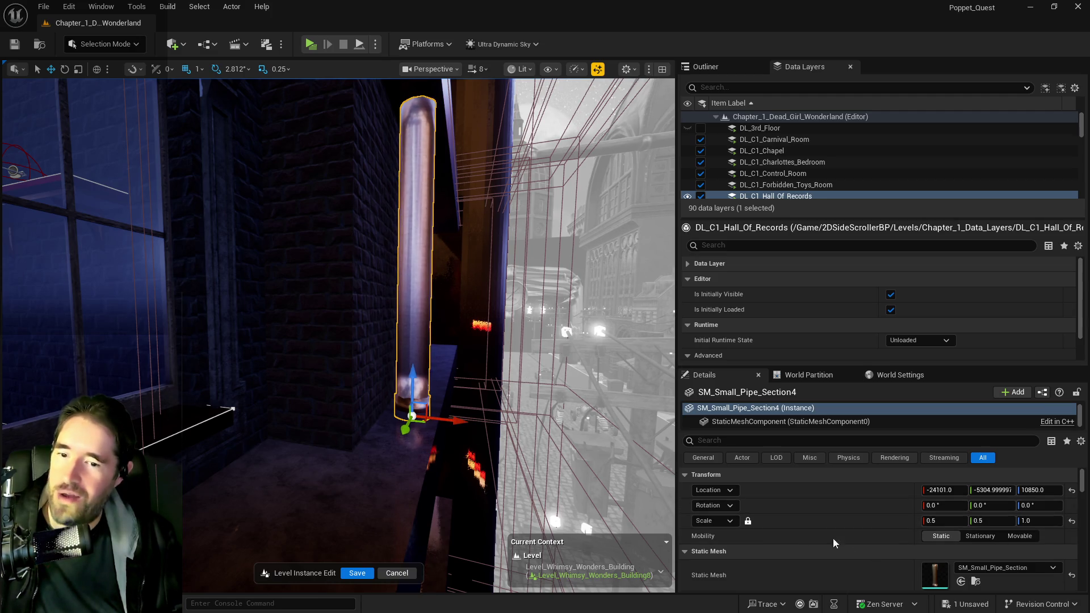
Unlock proportional scaling and set the pipe's X and Y scale to 1.
key(e)
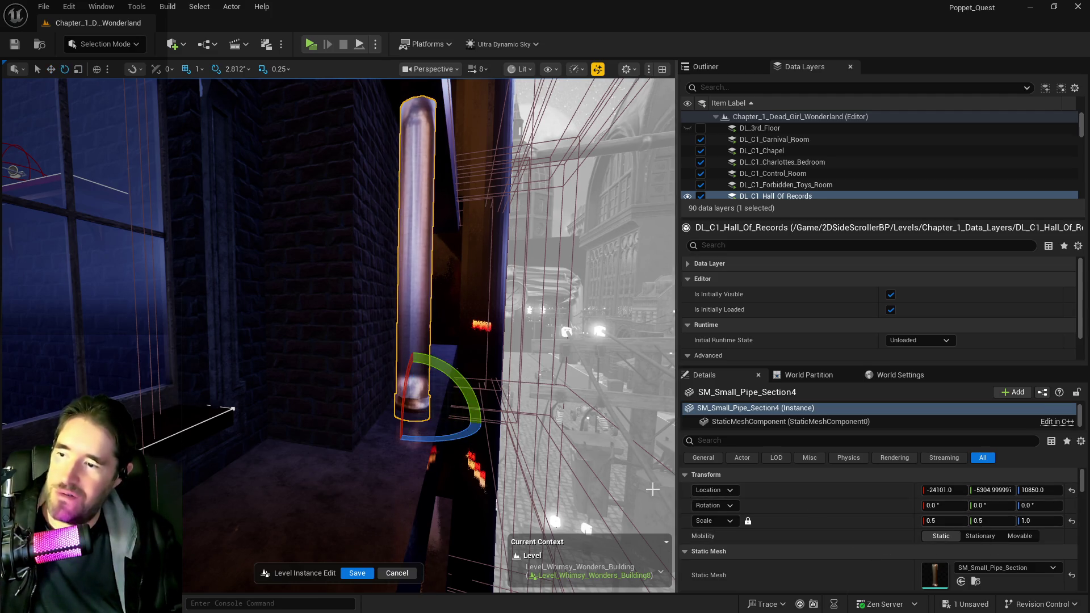
key(r)
click(748, 522)
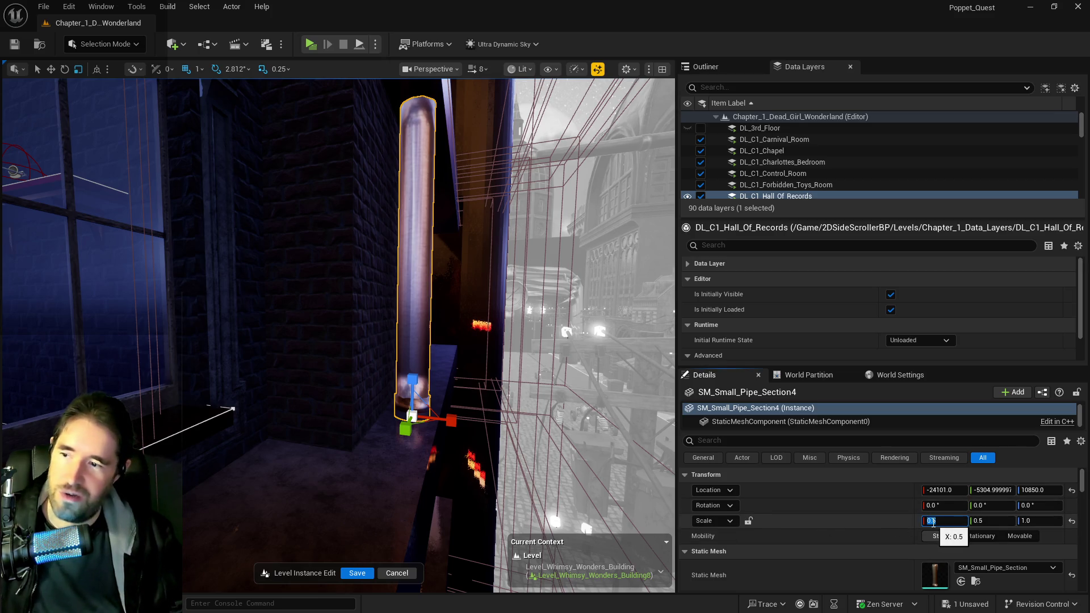
text(1)
key(Return)
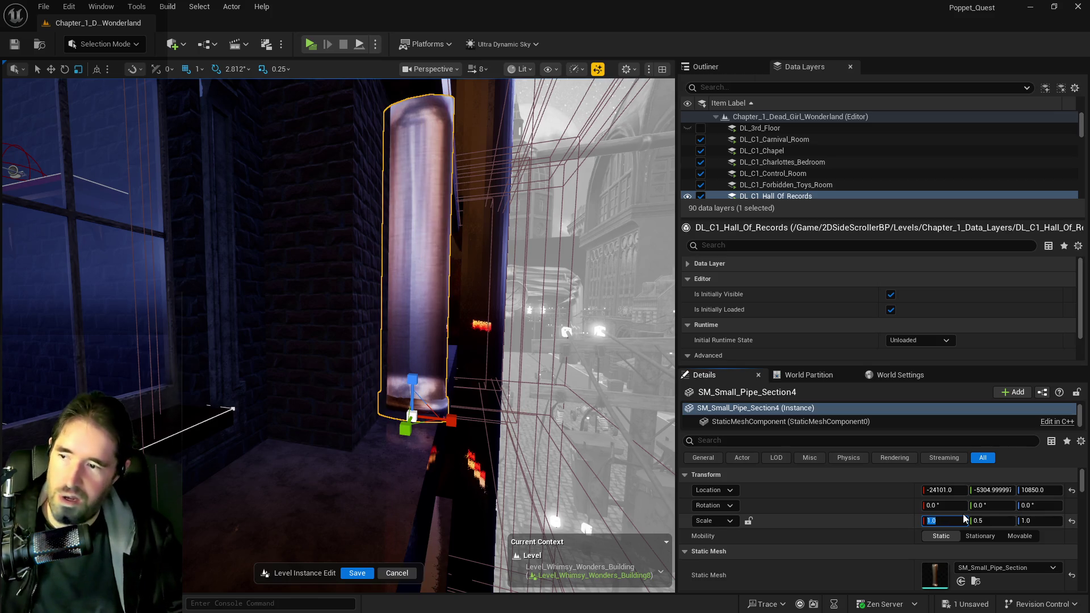
click(1002, 521)
text(1)
key(Return)
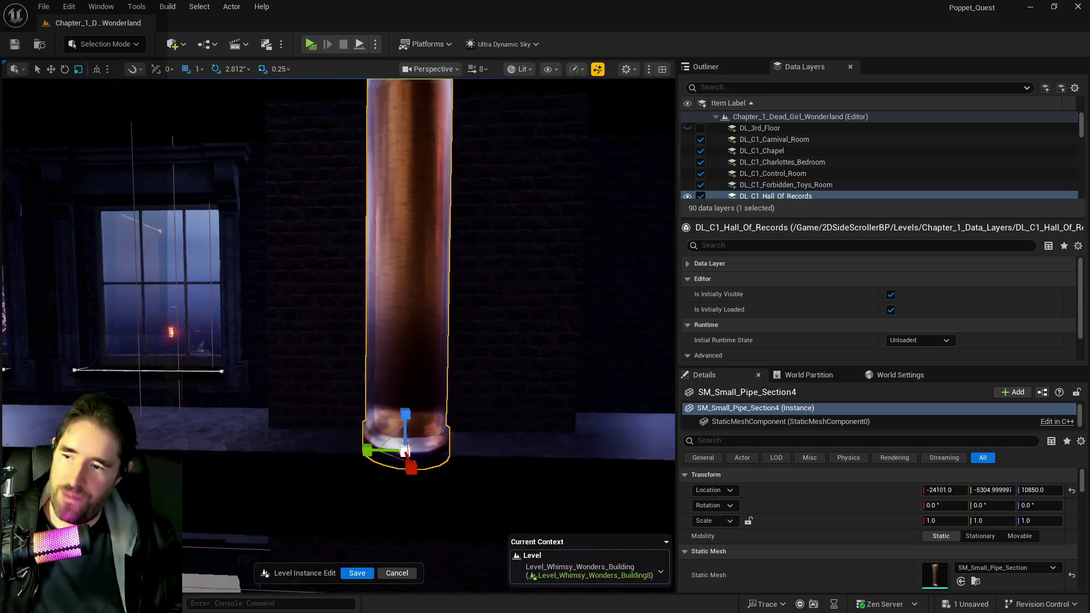
Scale the pipe to 0.8 on X and Y, nudge it along X, then frame BP_Window_126.
drag(343, 408, 354, 408)
click(966, 521)
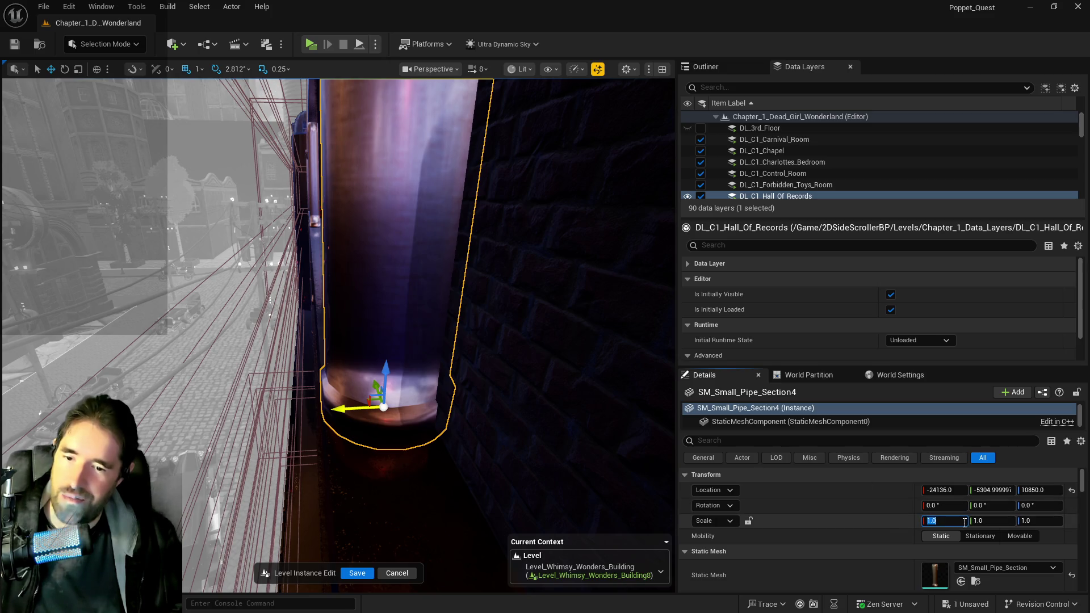
text(.8)
text(0.8)
key(Return)
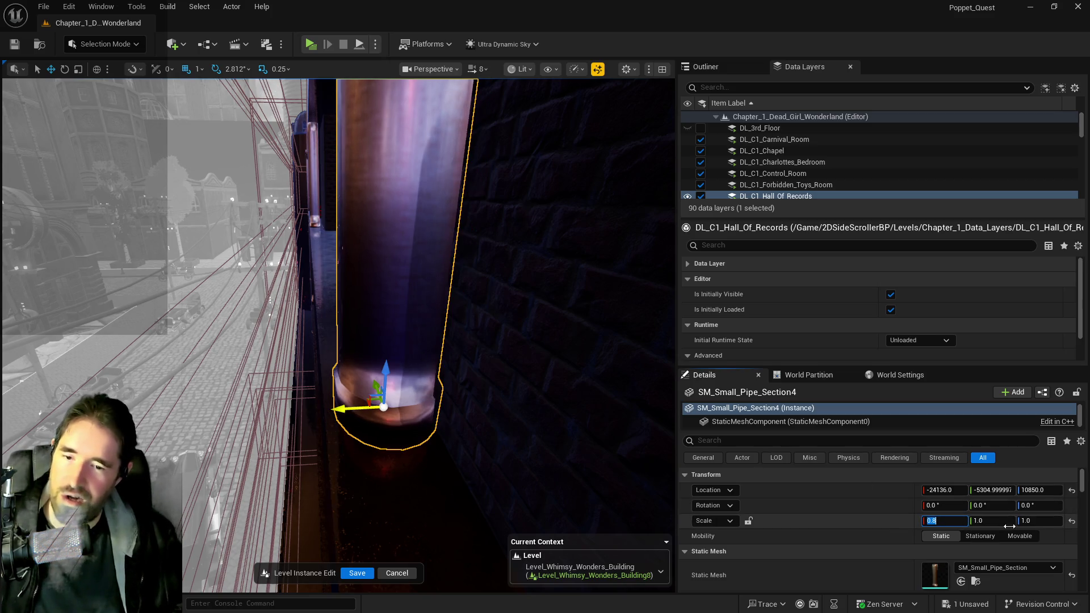
click(1004, 523)
text(.8)
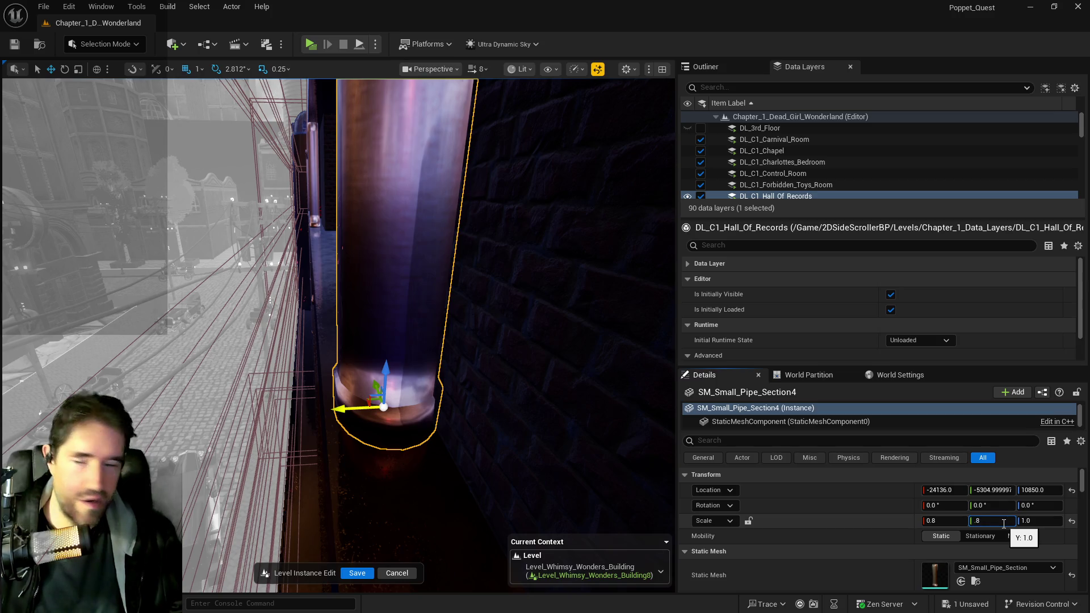
key(Return)
drag(348, 409, 338, 412)
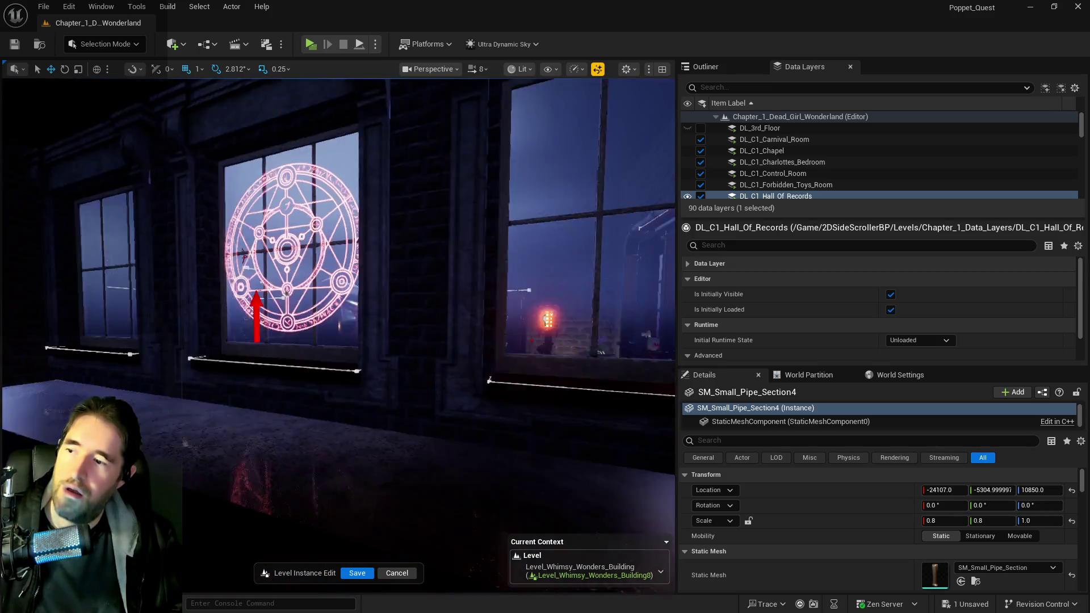
click(417, 240)
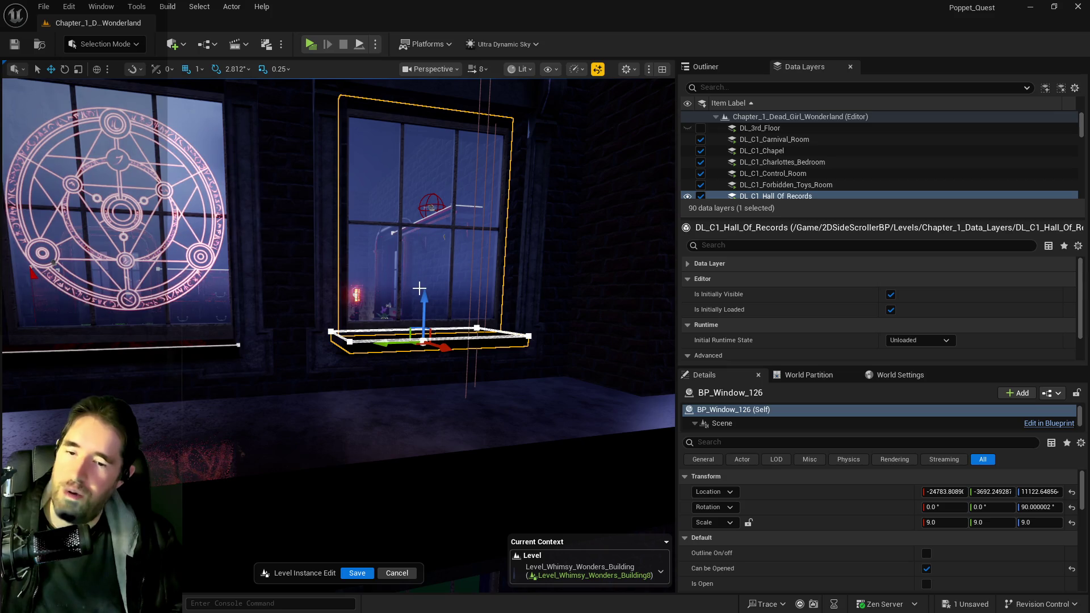
key(f)
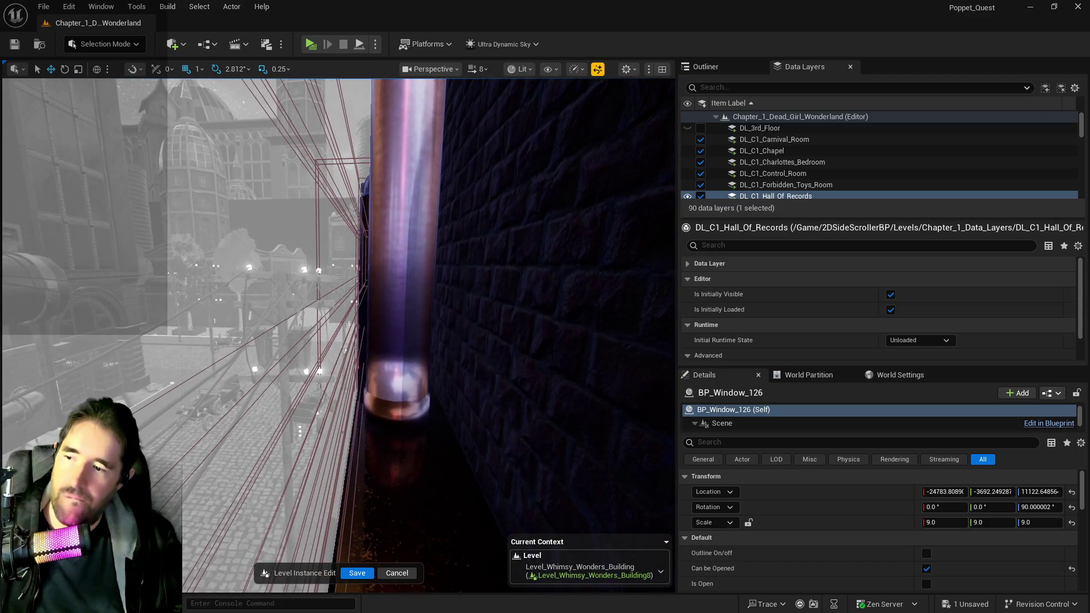
Set SM_Small_Pipe_Section6 to 0.6 X and Y scale, nudge it along X, and save.
click(397, 341)
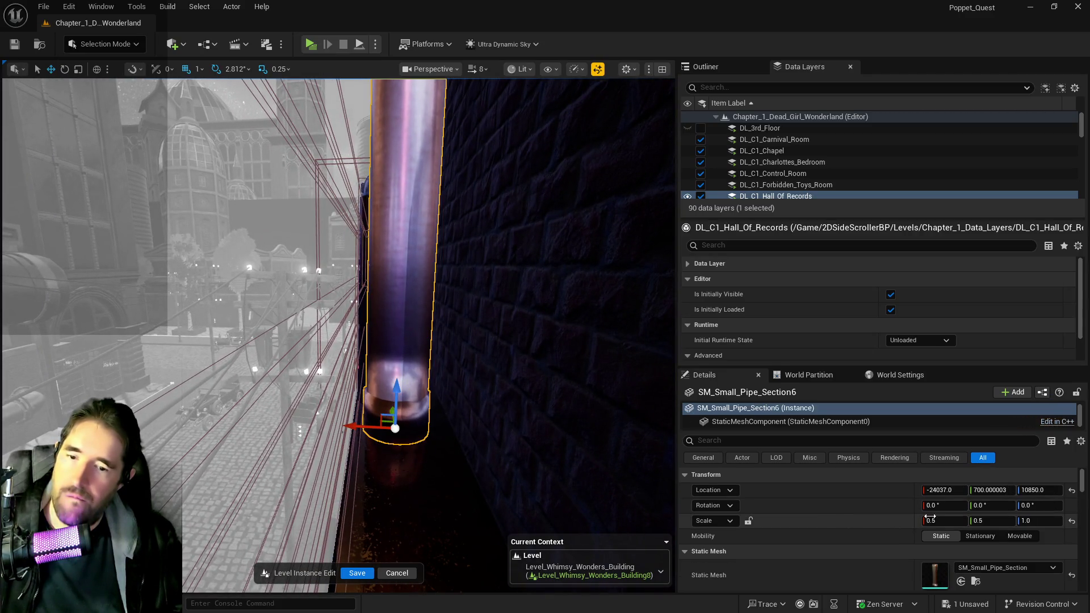
click(944, 521)
text(0.6)
key(Return)
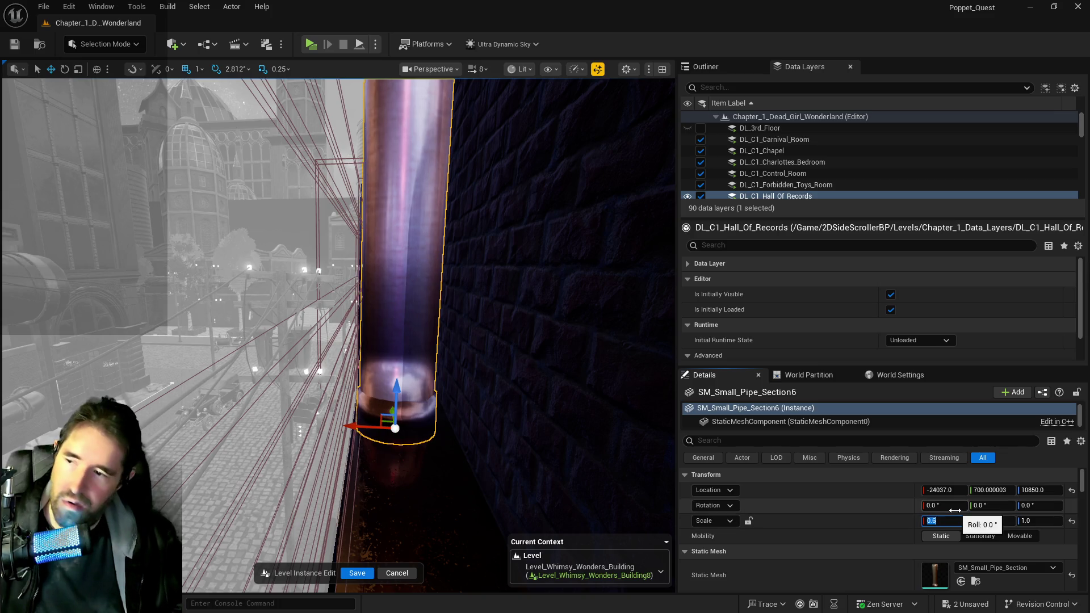
click(1008, 520)
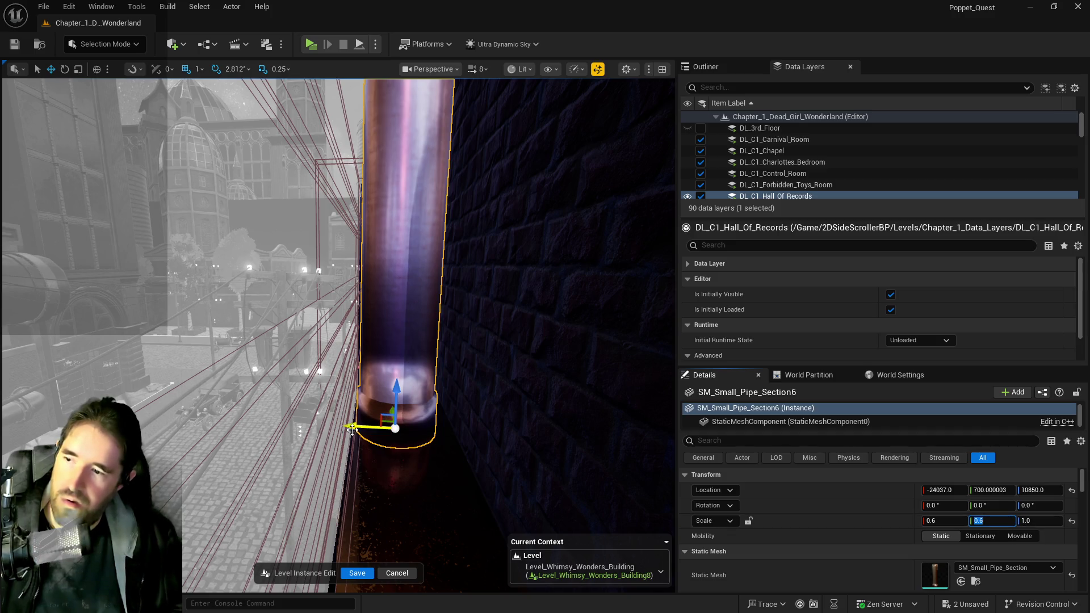
mouse_move(352, 430)
mouse_down()
mouse_move(362, 427)
mouse_move(273, 428)
mouse_up()
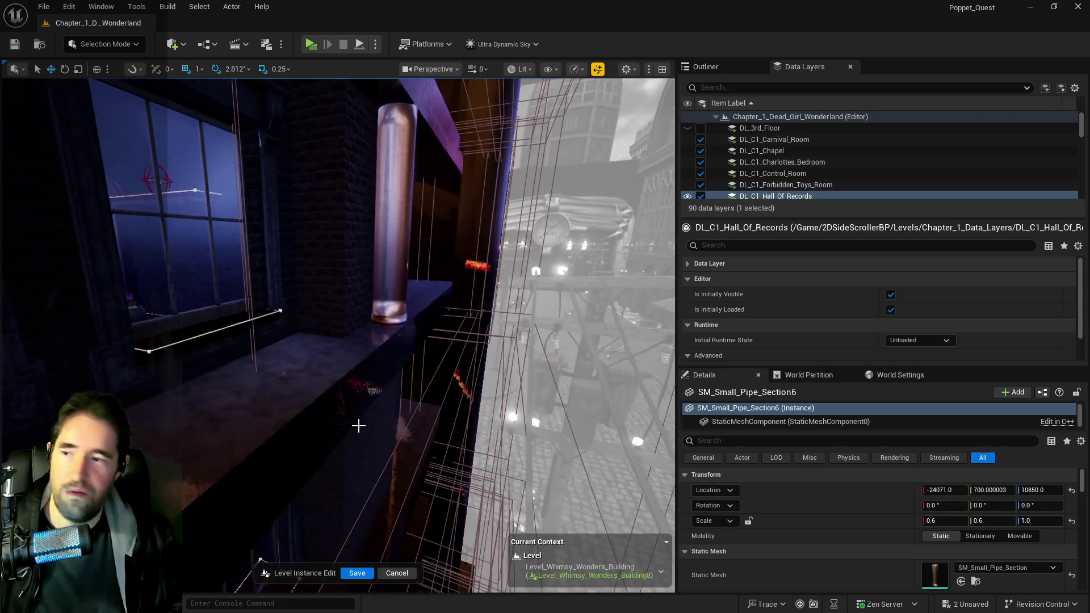
key(ctrl+s)
Set SM_Small_Pipe_Section4 to 0.7 X and Y scale, then pull back for a wide view.
click(394, 290)
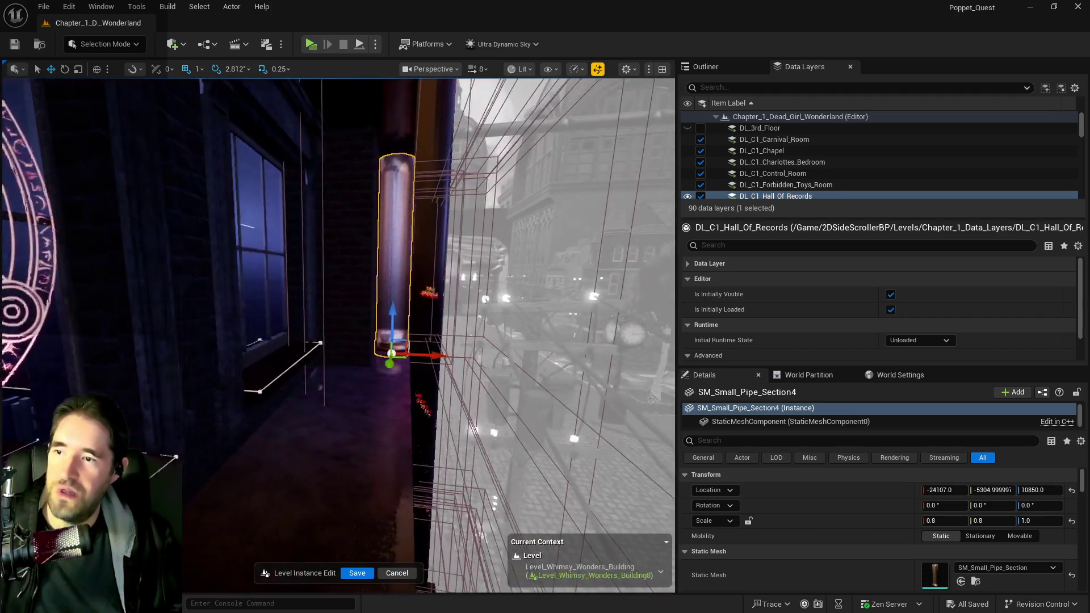
click(946, 519)
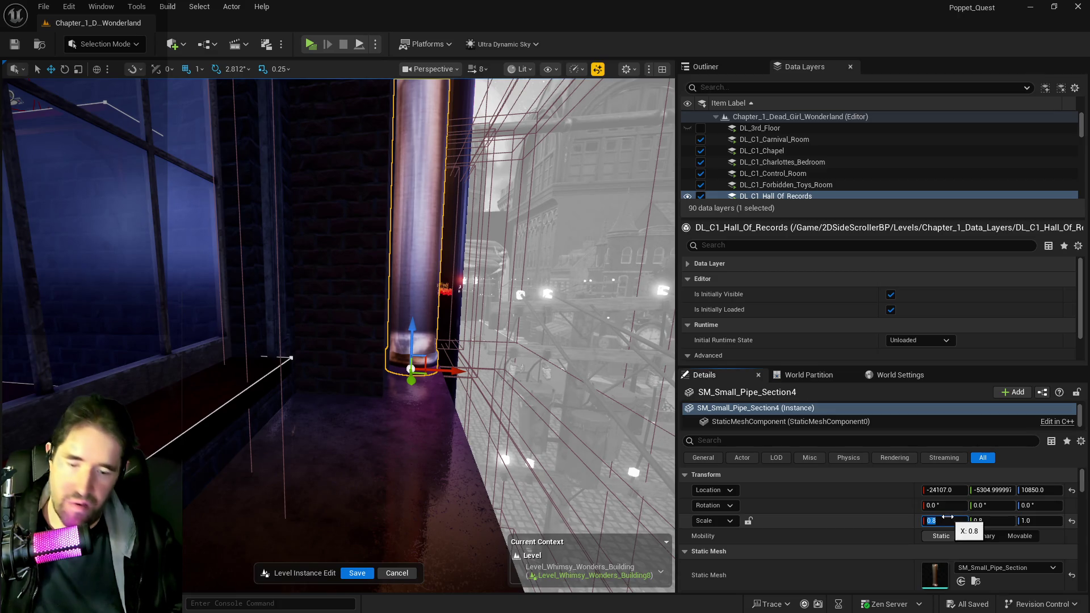
text(.7)
key(Return)
click(995, 521)
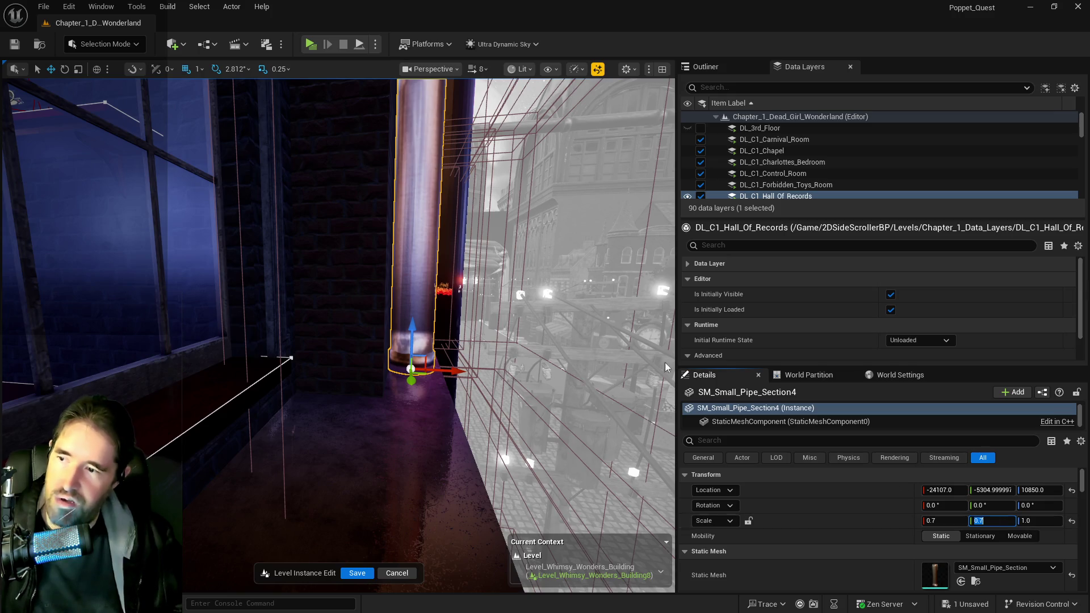
mouse_move(625, 341)
mouse_down()
mouse_move(369, 340)
mouse_move(369, 272)
mouse_up()
mouse_move(661, 371)
mouse_down()
mouse_move(661, 398)
mouse_move(661, 371)
mouse_up()
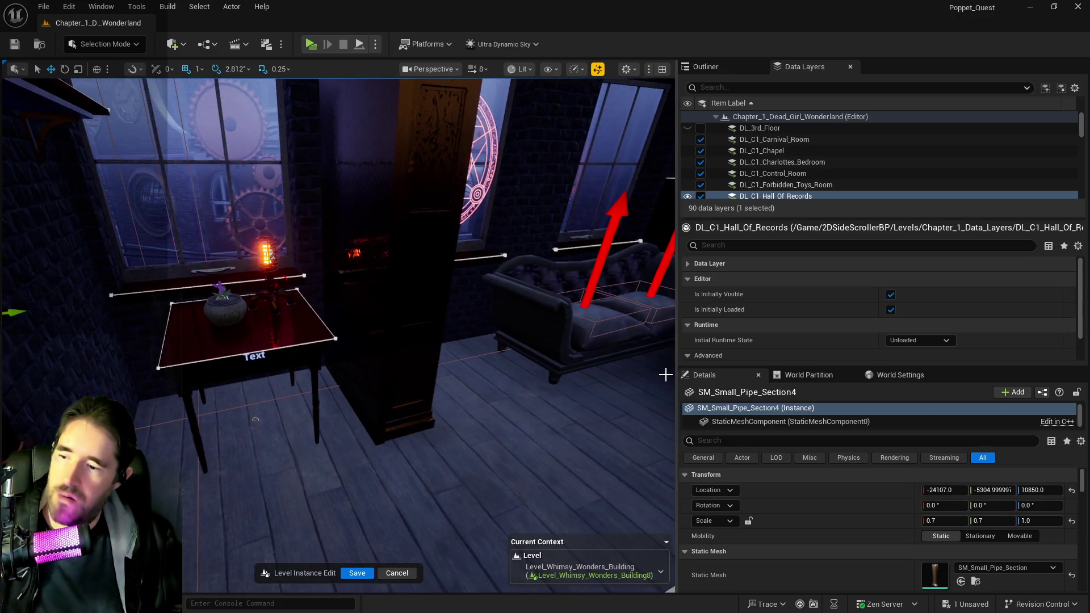
Look over the sofa, door and clock, then save and exit the Level_Whimsy_Wonders_Building8 instance edit.
mouse_move(316, 582)
mouse_down()
mouse_move(352, 582)
mouse_move(317, 582)
mouse_move(337, 568)
mouse_move(326, 490)
mouse_move(380, 487)
mouse_up()
mouse_move(345, 440)
mouse_down()
mouse_move(335, 437)
mouse_move(341, 421)
mouse_move(345, 440)
mouse_move(406, 440)
mouse_move(340, 440)
mouse_move(304, 418)
mouse_move(416, 364)
mouse_up()
drag(624, 317, 445, 292)
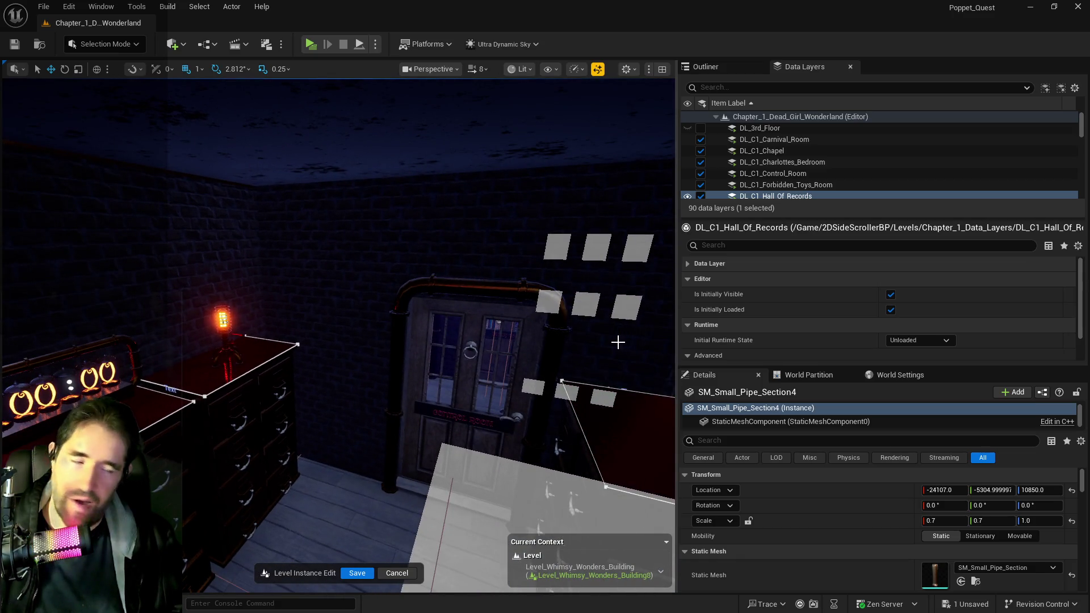
key(f)
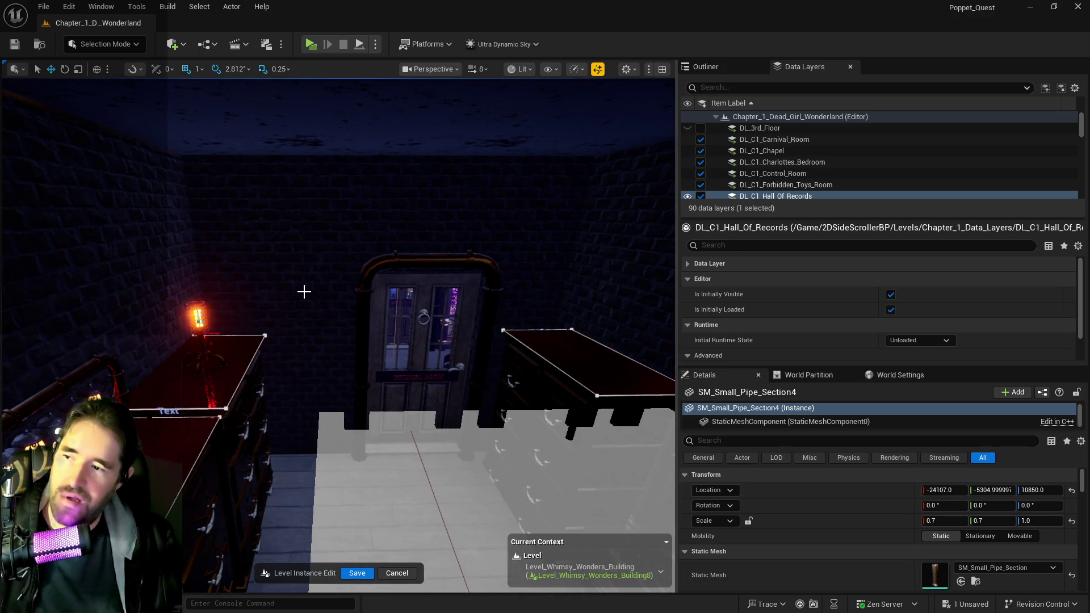
drag(280, 263, 127, 249)
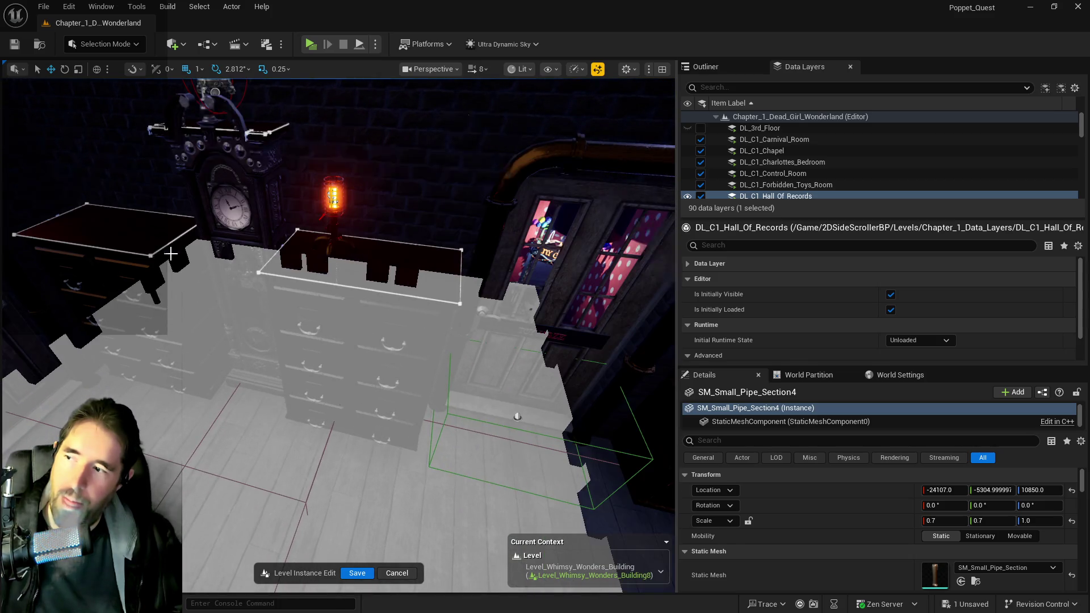
click(356, 574)
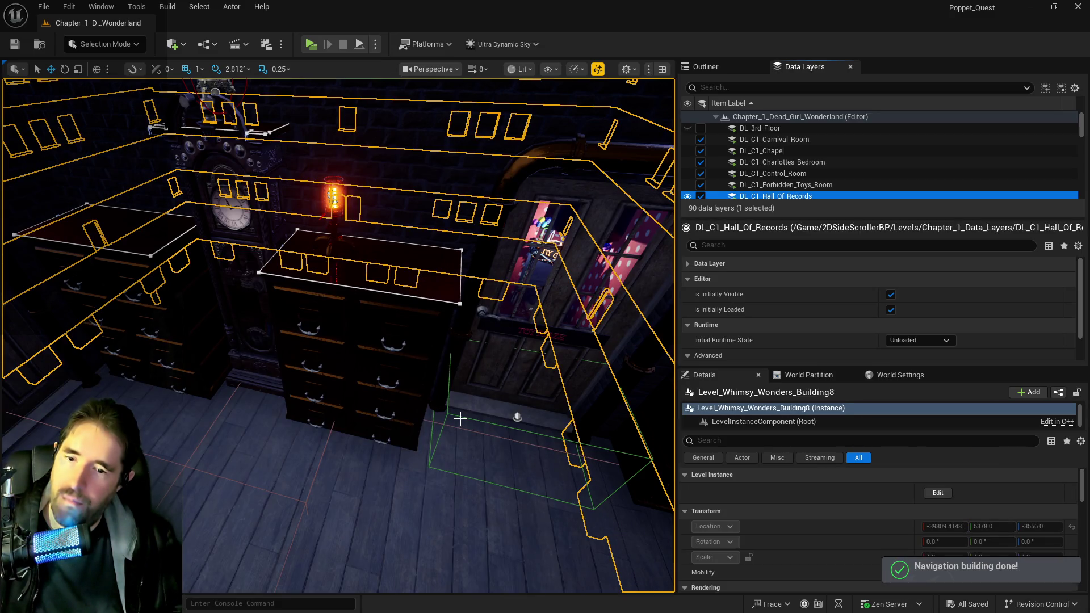
Filter the Outliner for 'nav' and delete the NavMeshBoundsVolume.
click(736, 69)
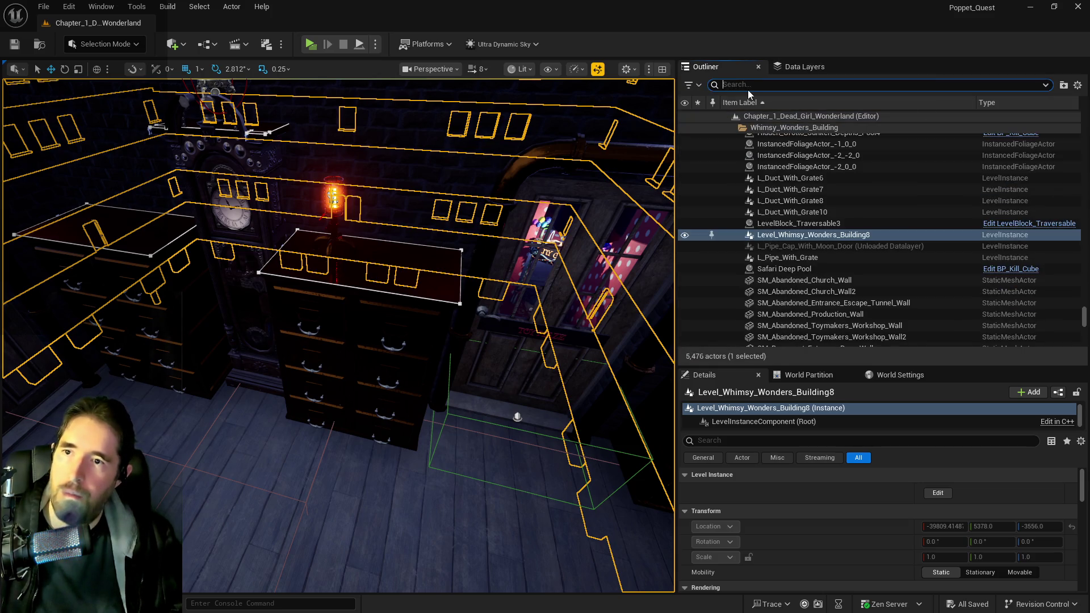
click(748, 87)
text(nav)
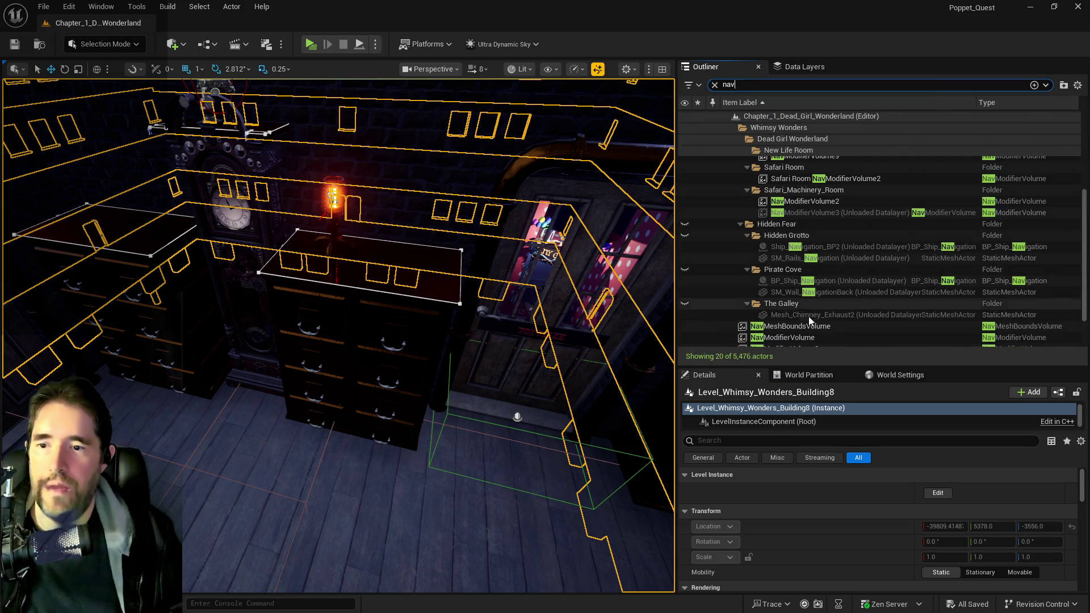
click(812, 328)
key(Delete)
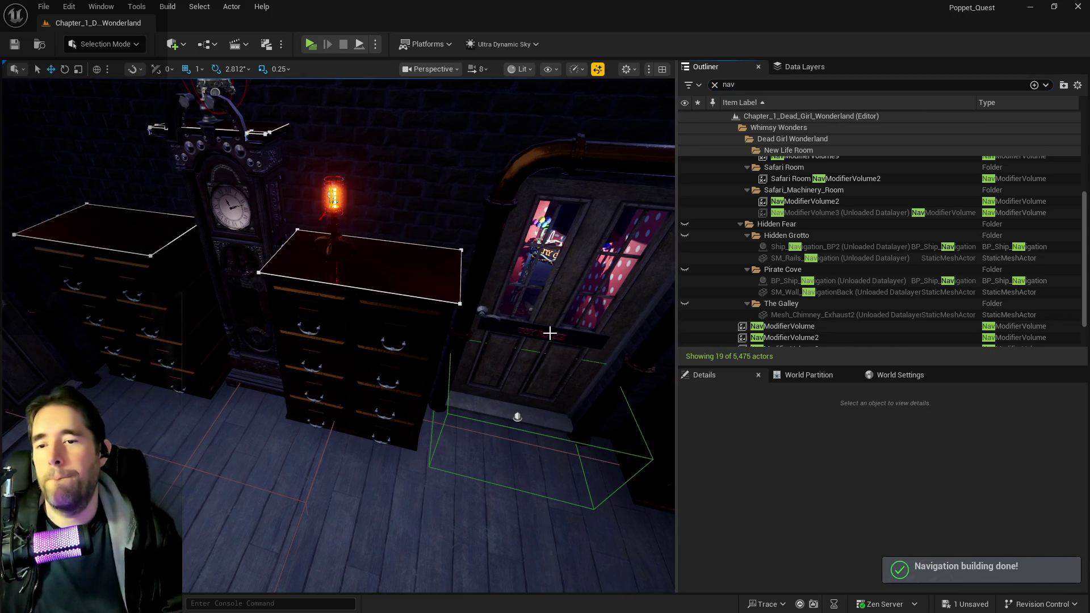
drag(538, 364, 536, 366)
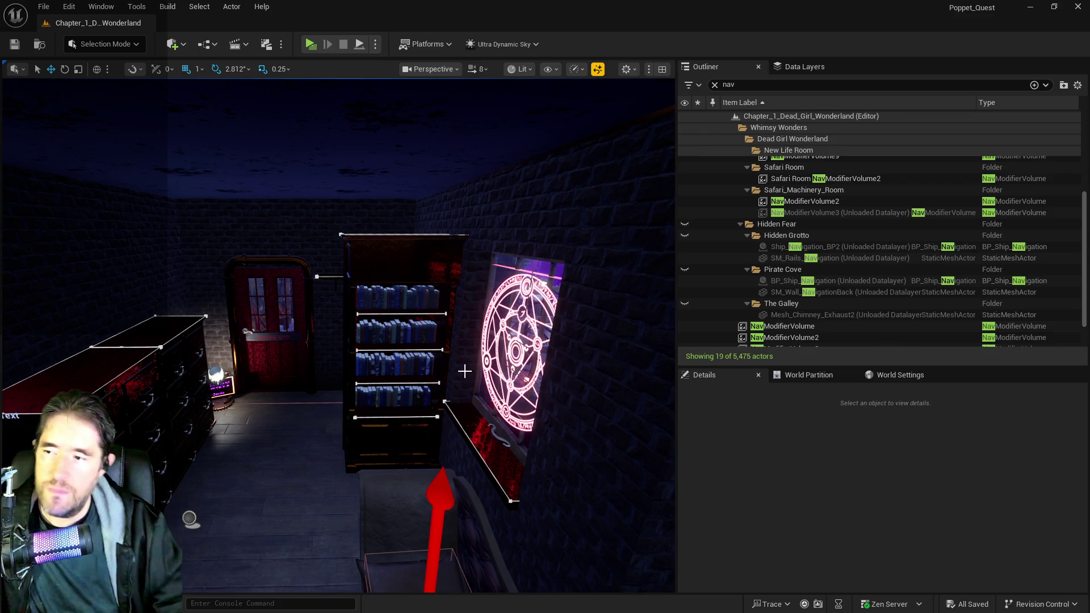
Rotate BP_Shelf40 by 180° and move it along Y to about 1929, beside the cabinets.
mouse_move(340, 340)
mouse_down()
mouse_move(267, 352)
mouse_move(284, 358)
mouse_up()
mouse_move(505, 222)
mouse_down()
mouse_move(332, 222)
mouse_move(509, 320)
mouse_up()
click(505, 222)
key(e)
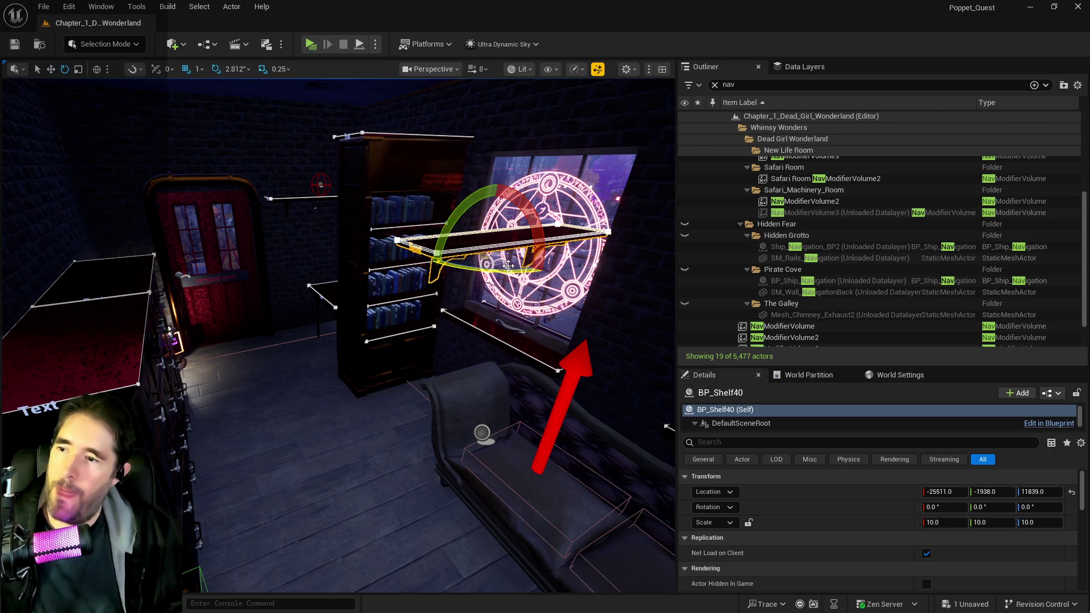
mouse_move(506, 276)
mouse_down()
mouse_move(477, 264)
mouse_move(479, 250)
mouse_up()
key(w)
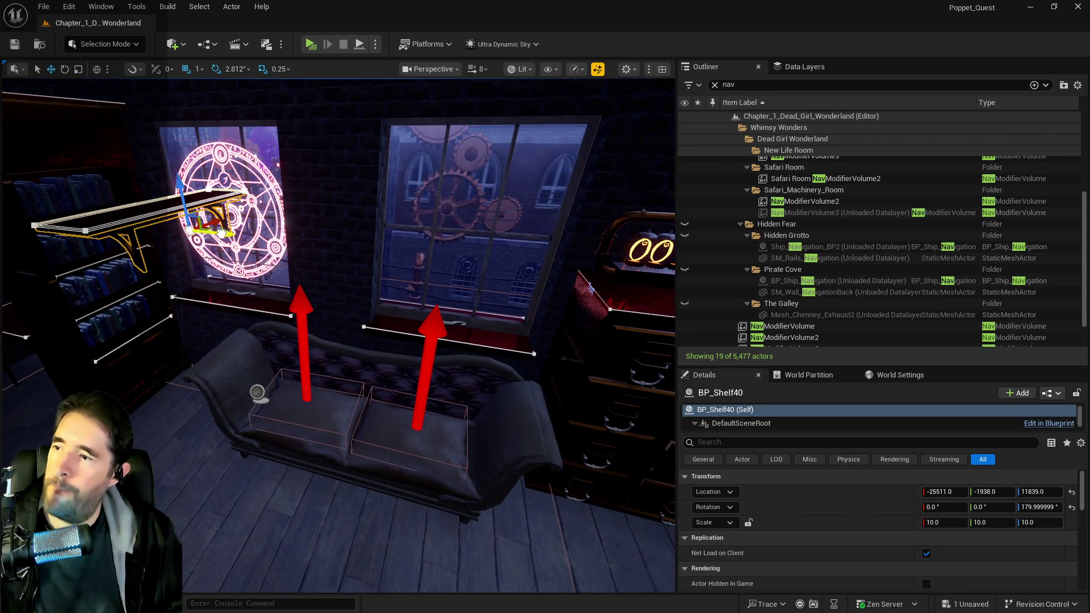
mouse_move(211, 241)
mouse_down()
mouse_move(625, 244)
mouse_move(397, 238)
mouse_up()
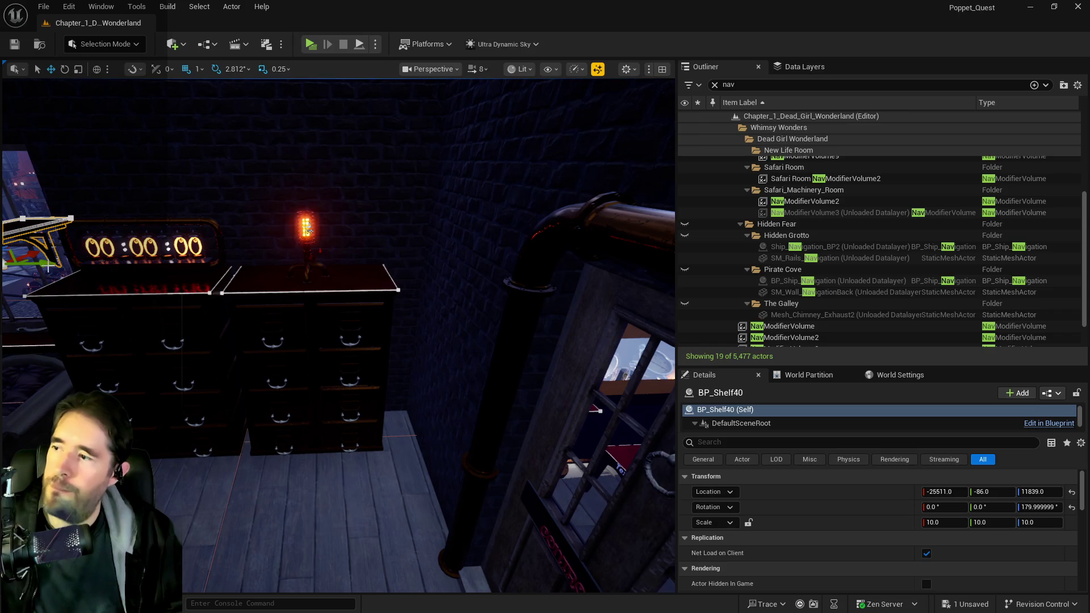
mouse_move(43, 265)
mouse_down()
mouse_move(492, 294)
mouse_move(504, 298)
mouse_move(494, 318)
mouse_move(465, 307)
mouse_move(505, 340)
mouse_move(505, 364)
mouse_move(505, 342)
mouse_up()
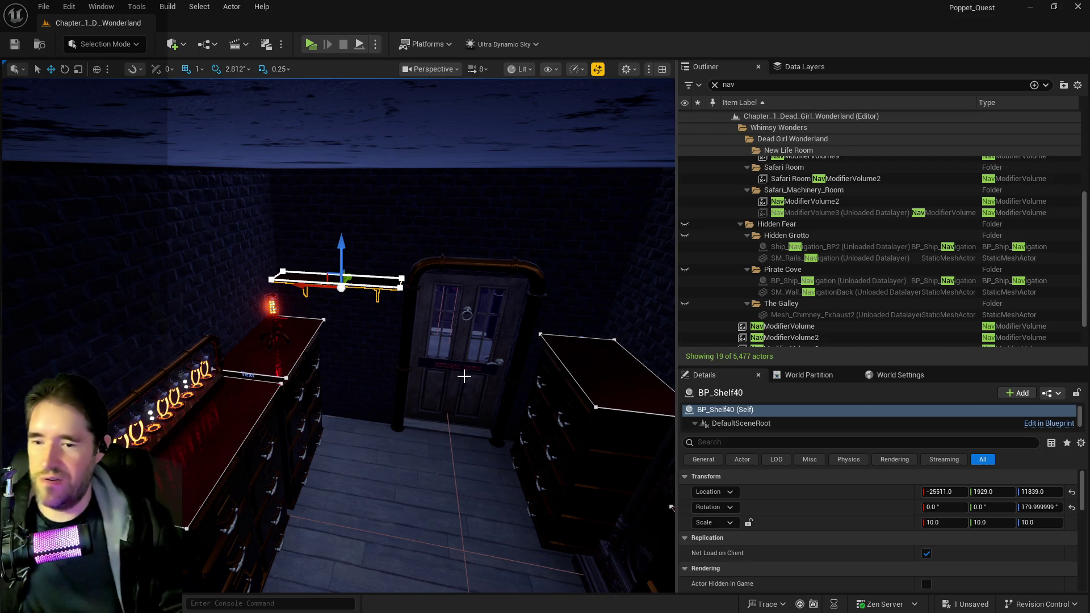
Try shifting the lamp, two drawer cabinets and Nixie clock sideways, then undo the move.
mouse_move(464, 376)
mouse_down()
mouse_move(340, 377)
mouse_move(471, 377)
mouse_move(431, 377)
mouse_move(496, 392)
mouse_up()
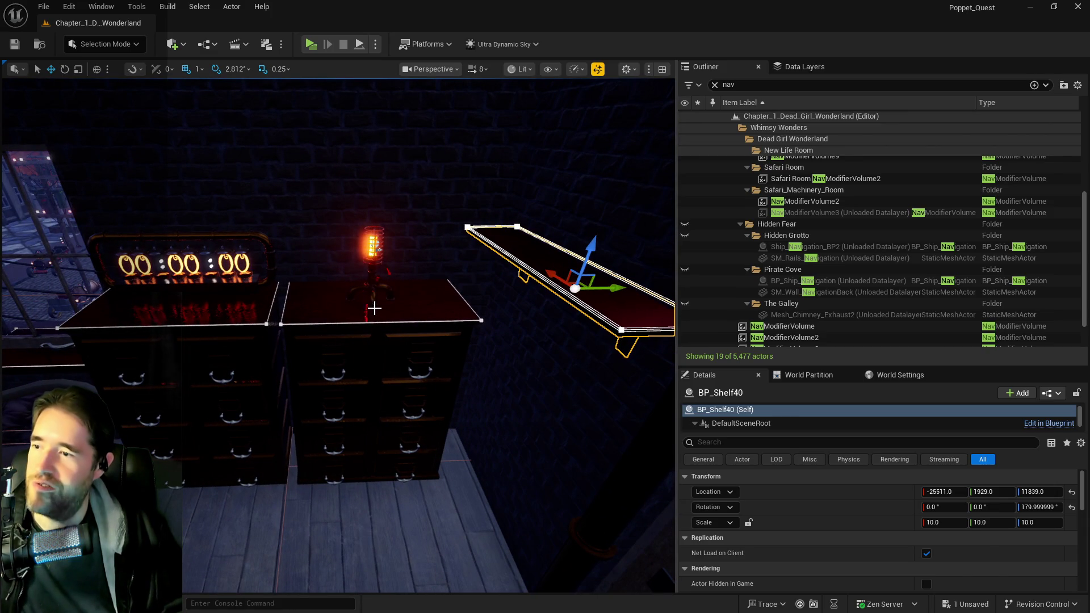
click(372, 295)
ctrl+click(342, 326)
ctrl+click(205, 287)
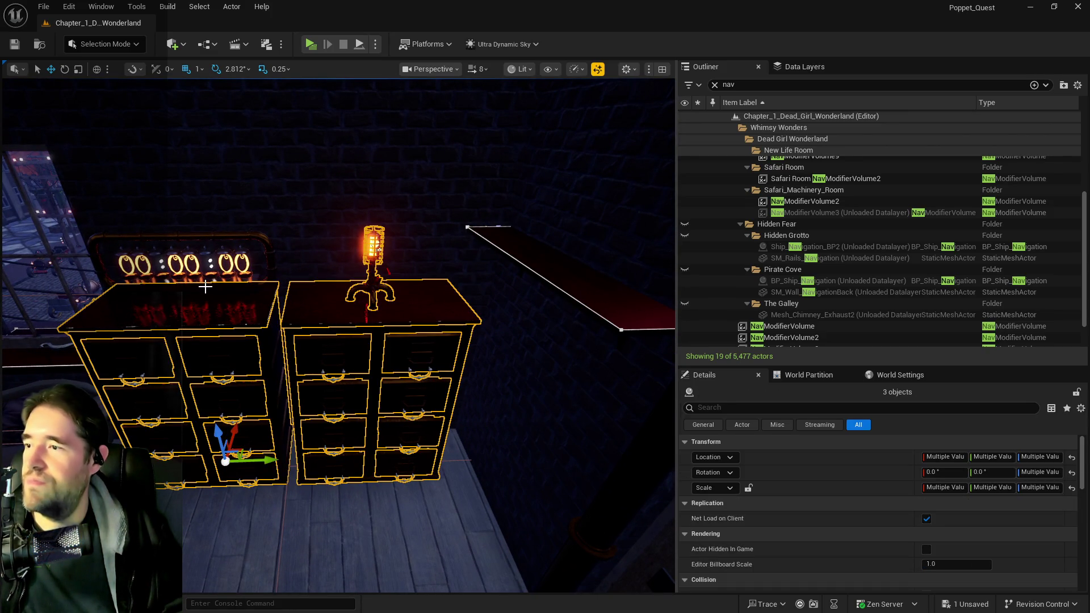
ctrl+click(219, 260)
drag(176, 279, 183, 278)
key(ctrl+z)
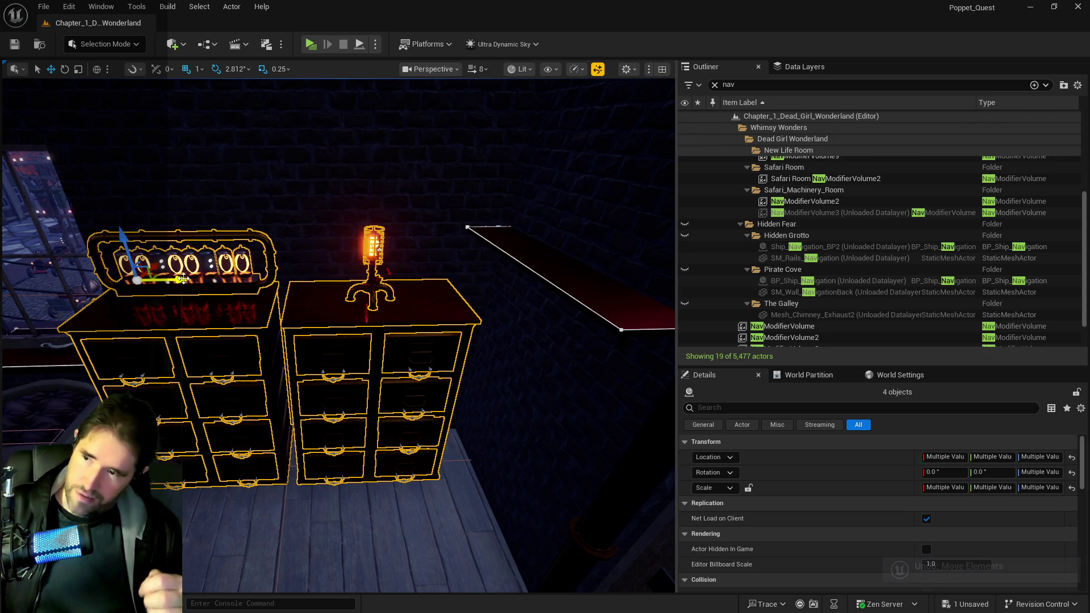
mouse_move(467, 304)
mouse_down()
mouse_move(477, 284)
mouse_move(318, 284)
mouse_move(432, 284)
mouse_move(397, 287)
mouse_move(420, 284)
mouse_move(403, 290)
mouse_move(403, 318)
mouse_move(398, 279)
mouse_move(386, 281)
mouse_move(423, 284)
mouse_move(355, 287)
mouse_up()
click(327, 168)
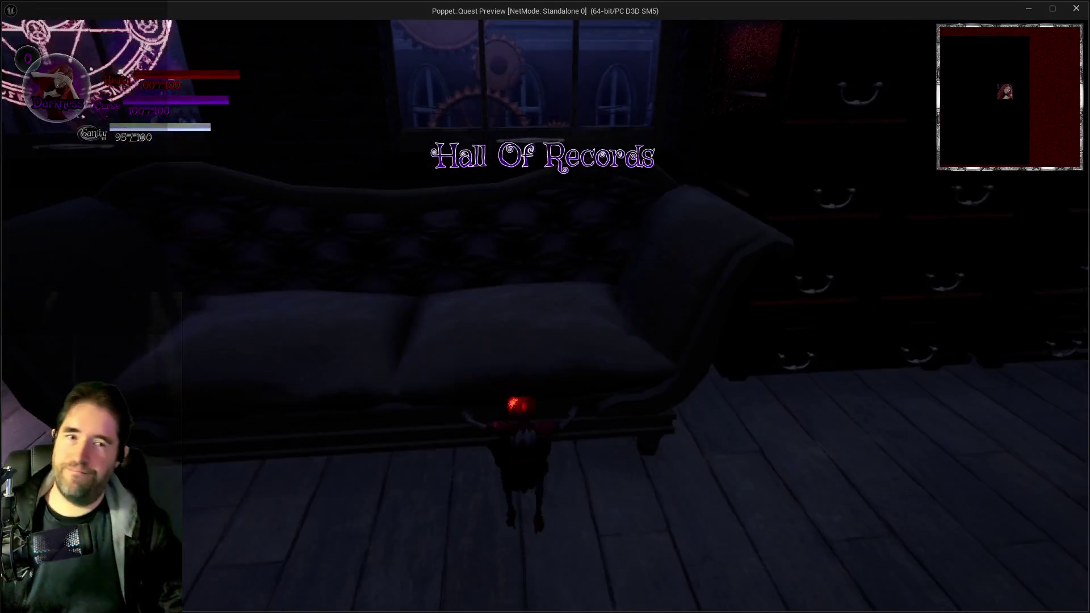
Open the inventory, run the doll to the fireplace, switch to the Light card and fire a light burst.
key(alt+Tab)
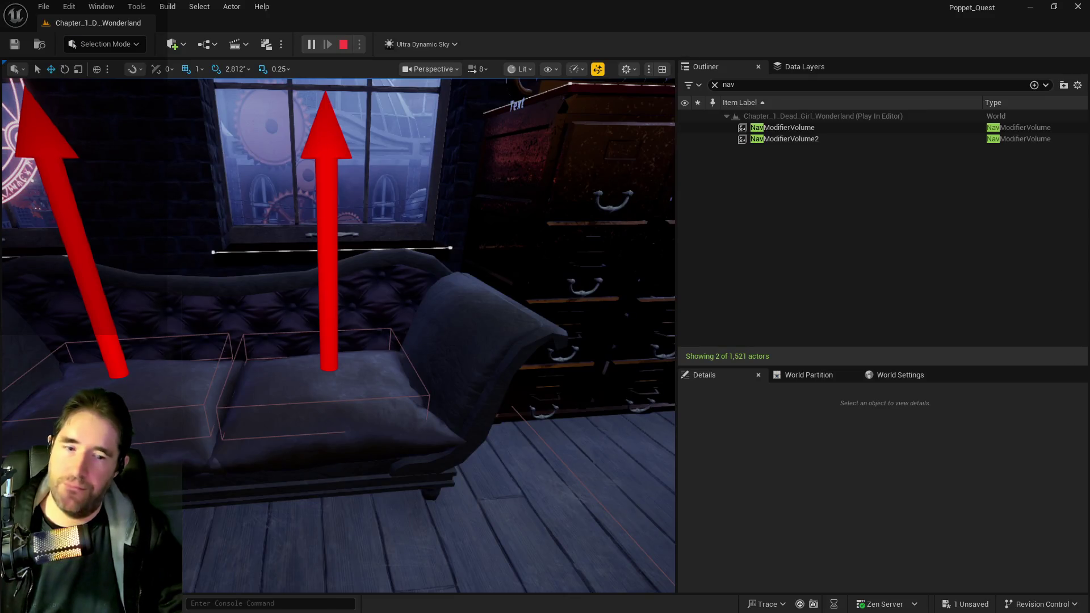
key(alt+Tab)
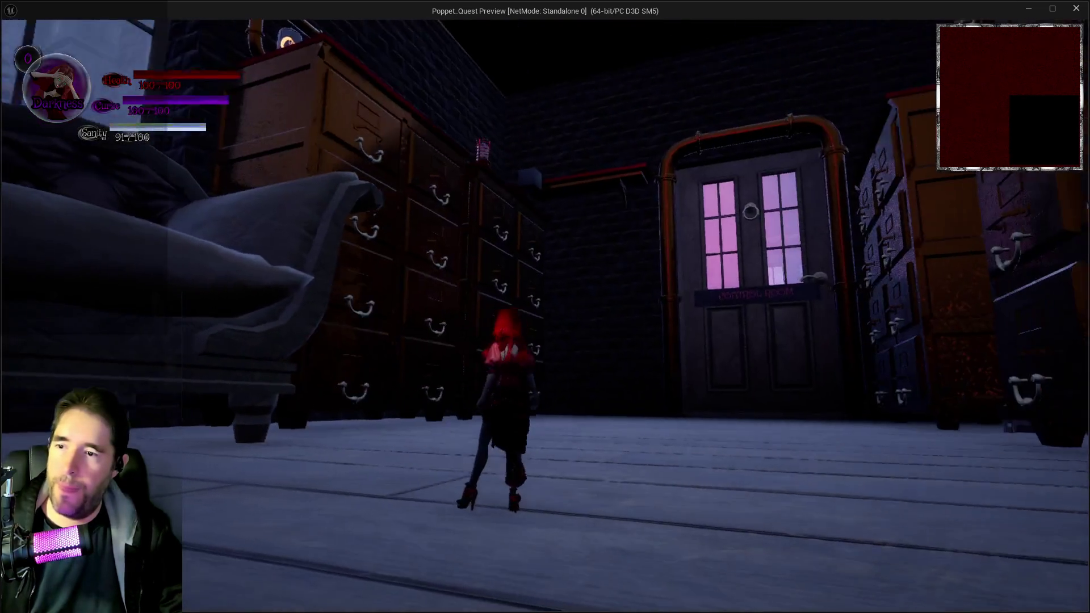
key(Tab)
key(Tab)
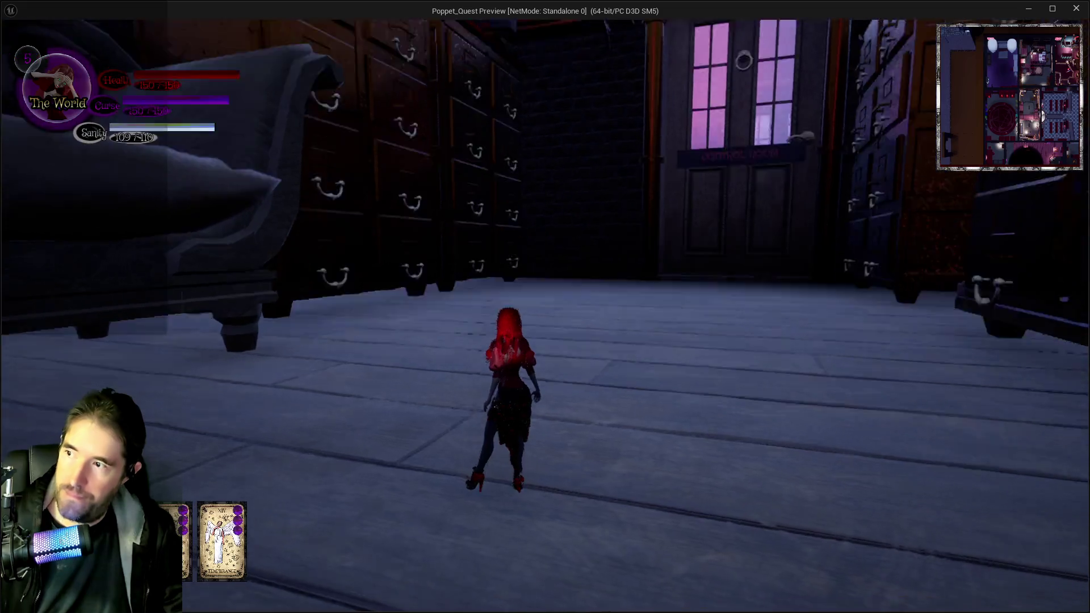
key(w)
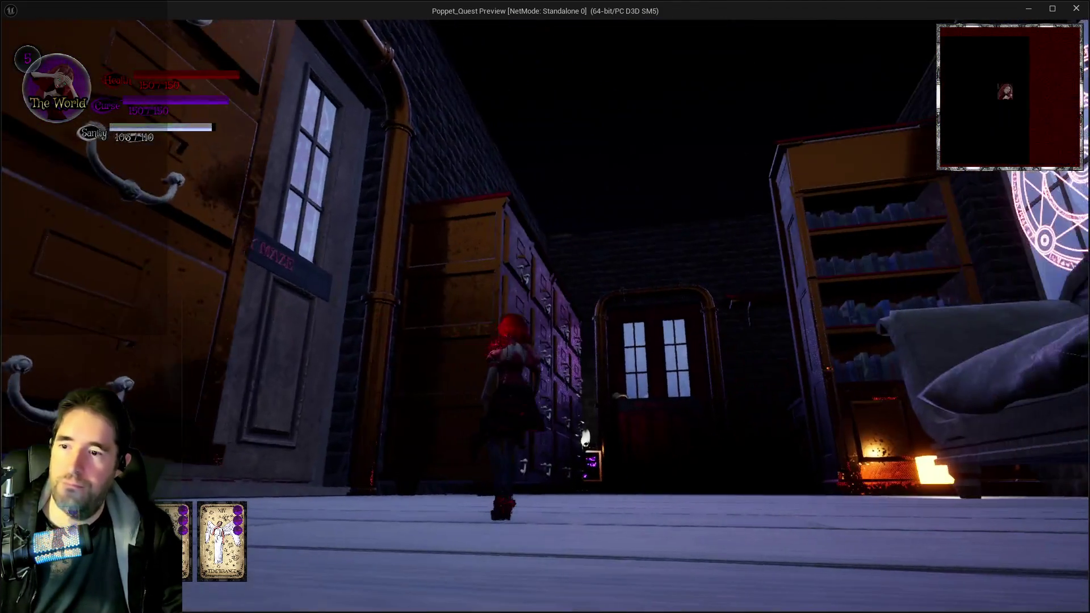
key(w)
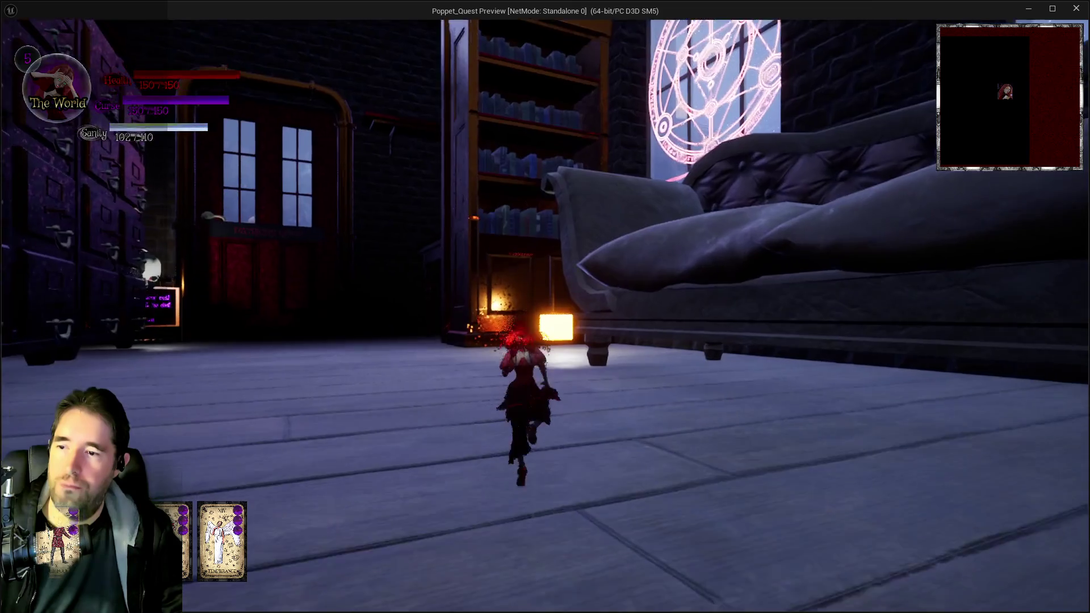
key(w)
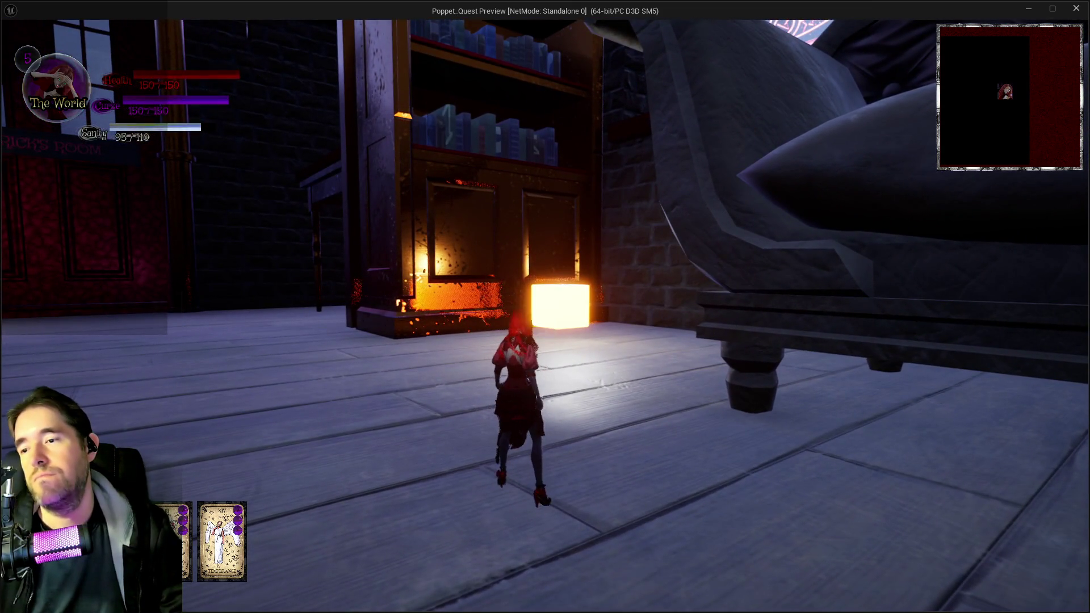
key(w)
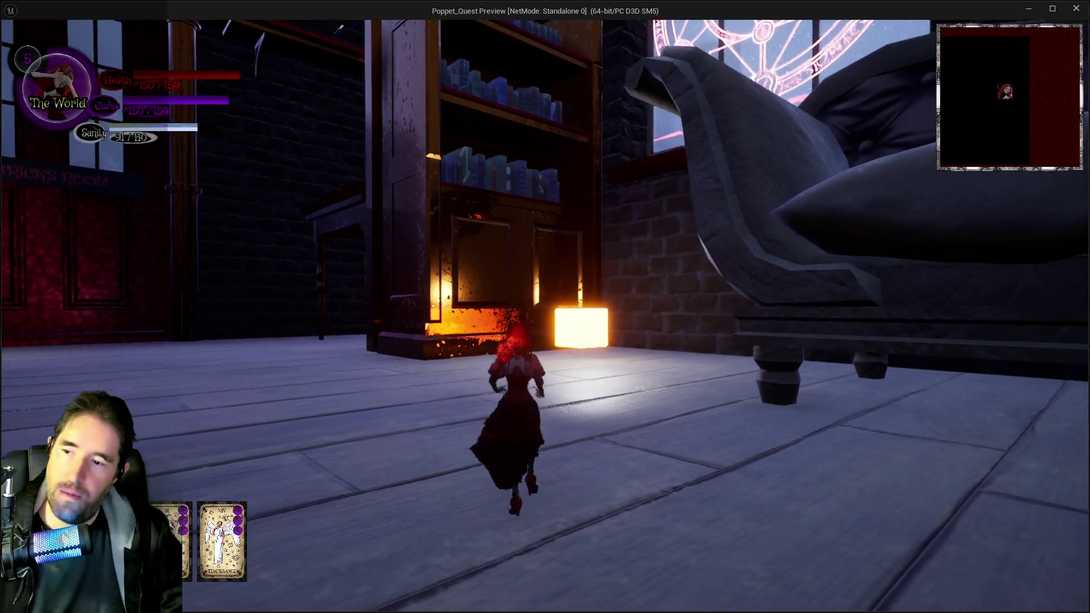
key(w)
click(544, 317)
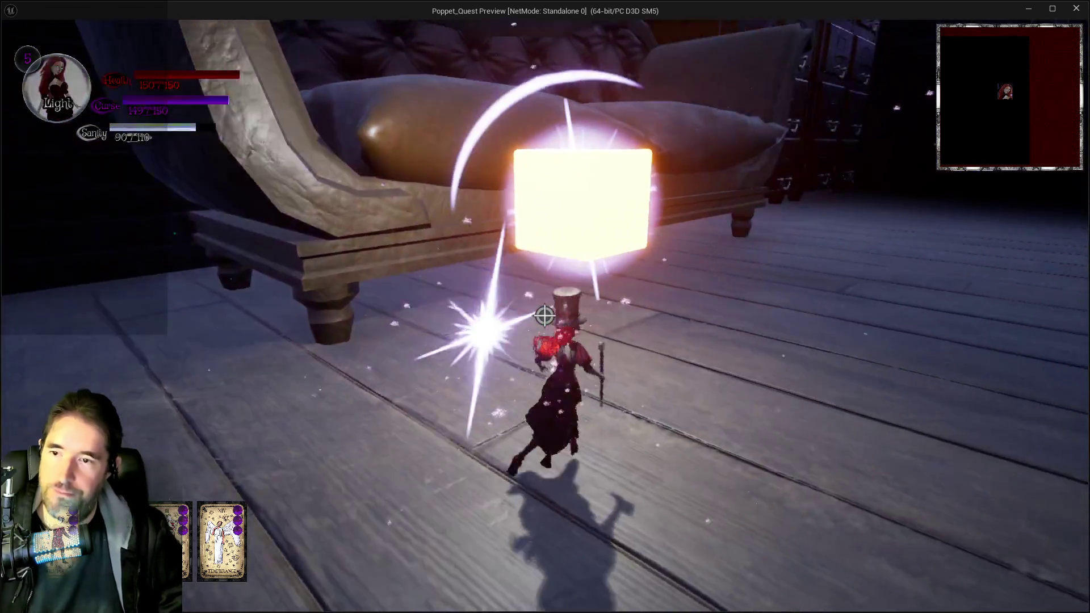
Walk the doll along the sofa and wall toward the desk, casting a spell at the clock.
key(w)
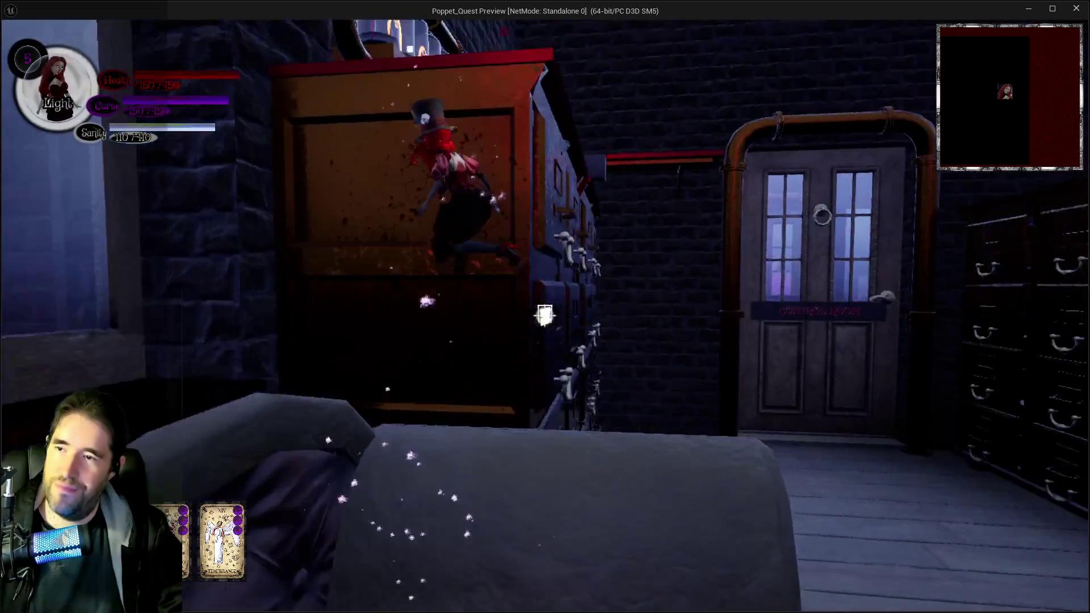
key(w)
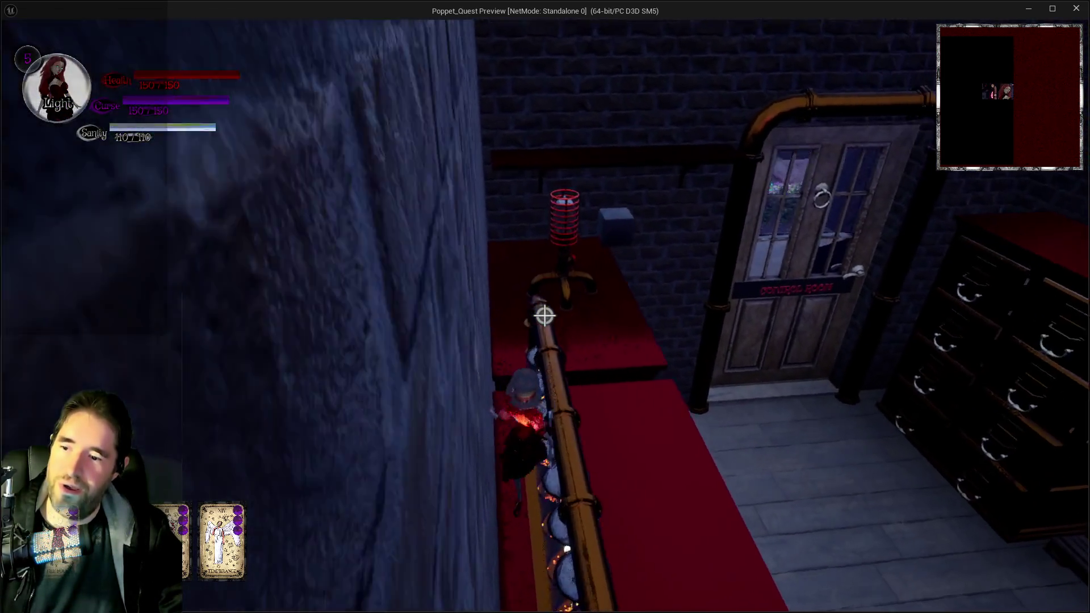
key(w)
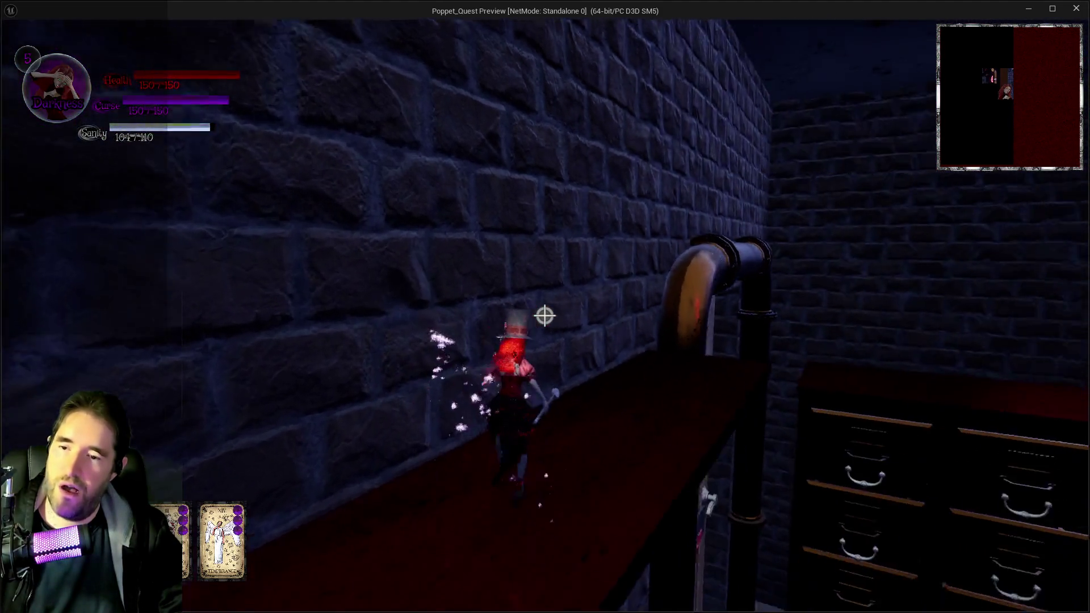
key(w)
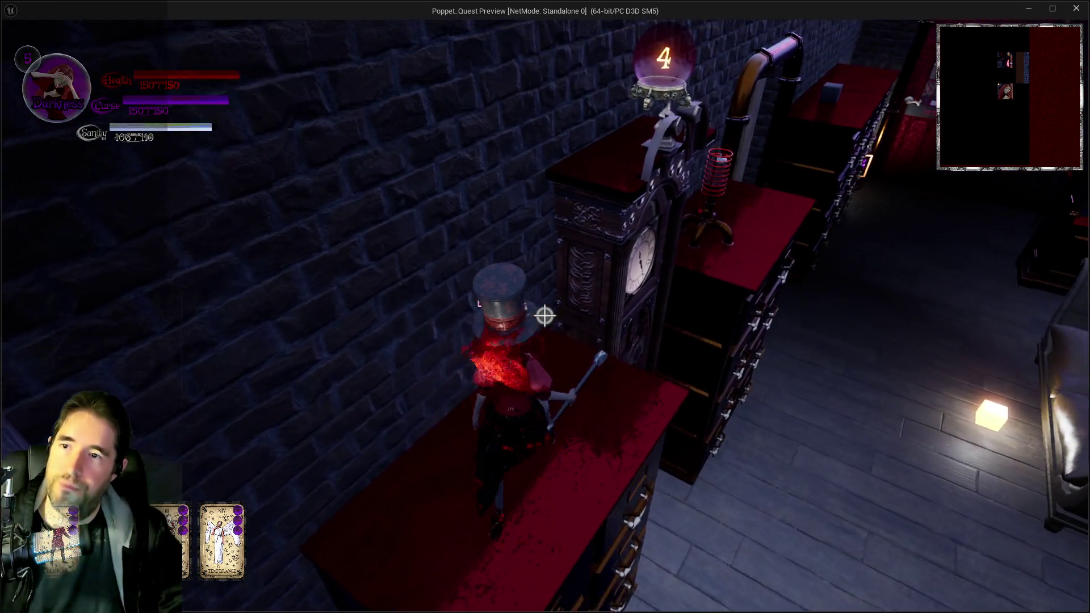
key(w)
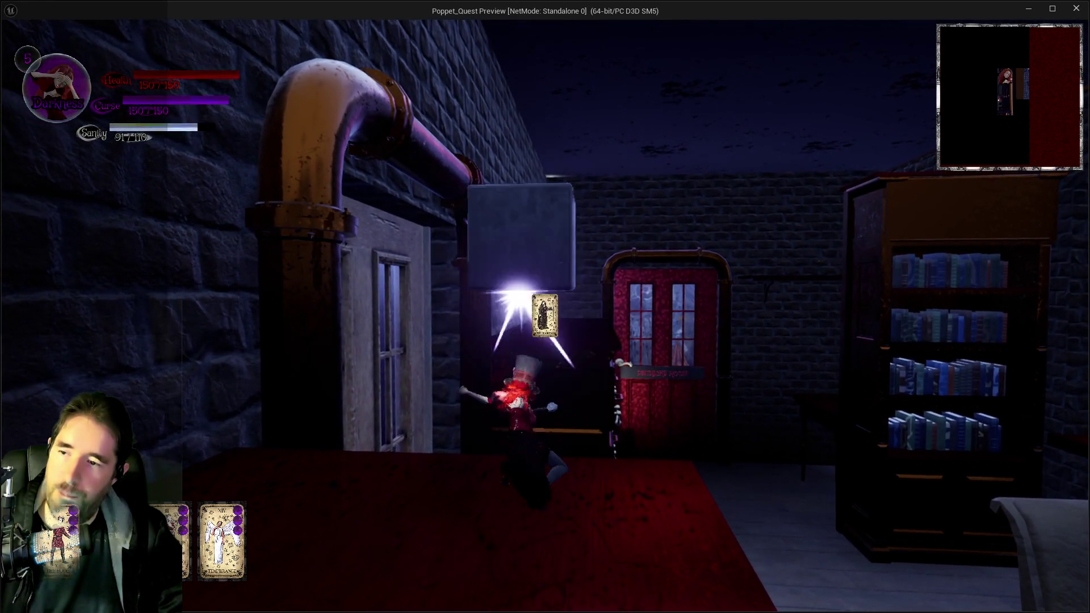
right_click(544, 316)
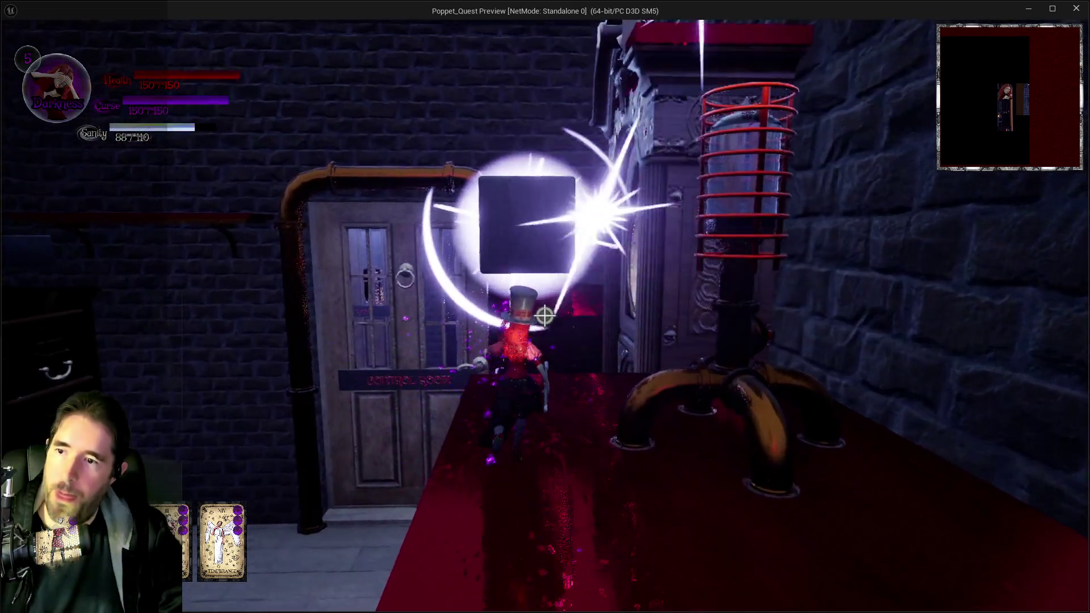
key(w)
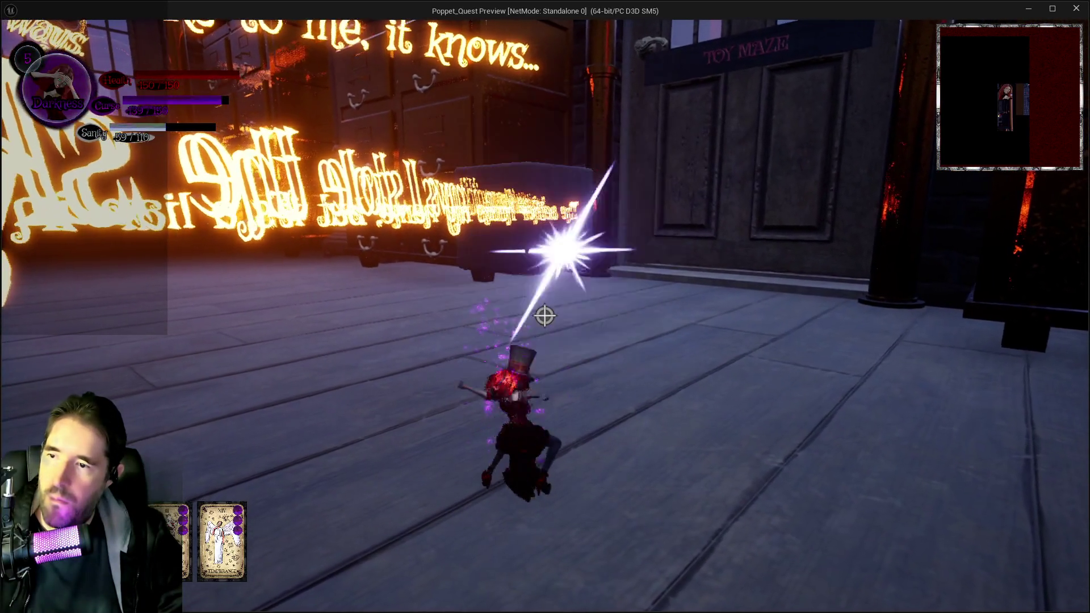
Run past the dark cubes, climb the stacked cube tower and jump onto the tabletop.
key(w)
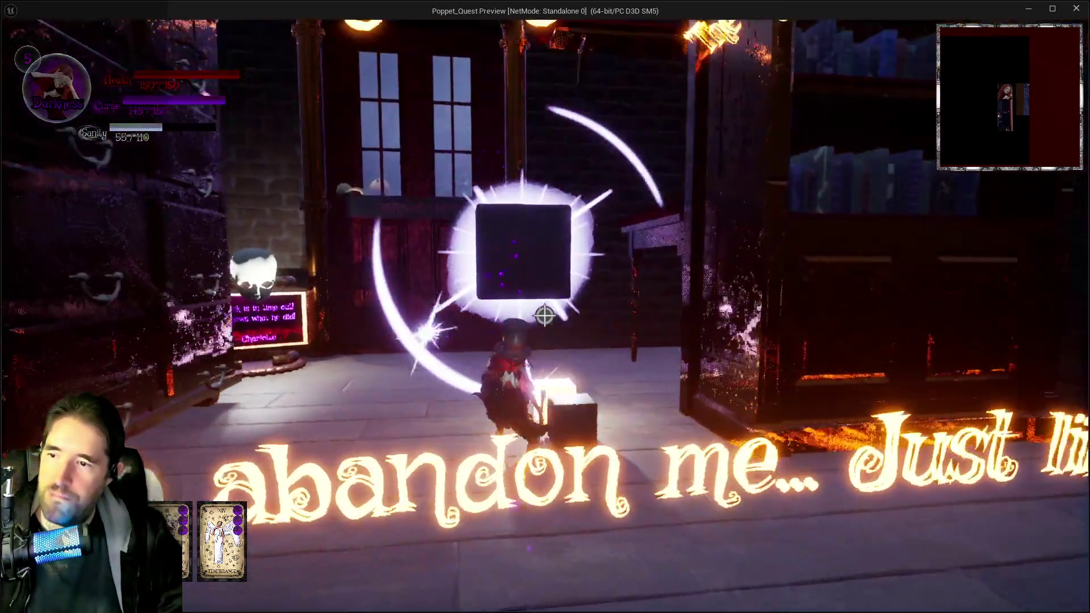
key(q)
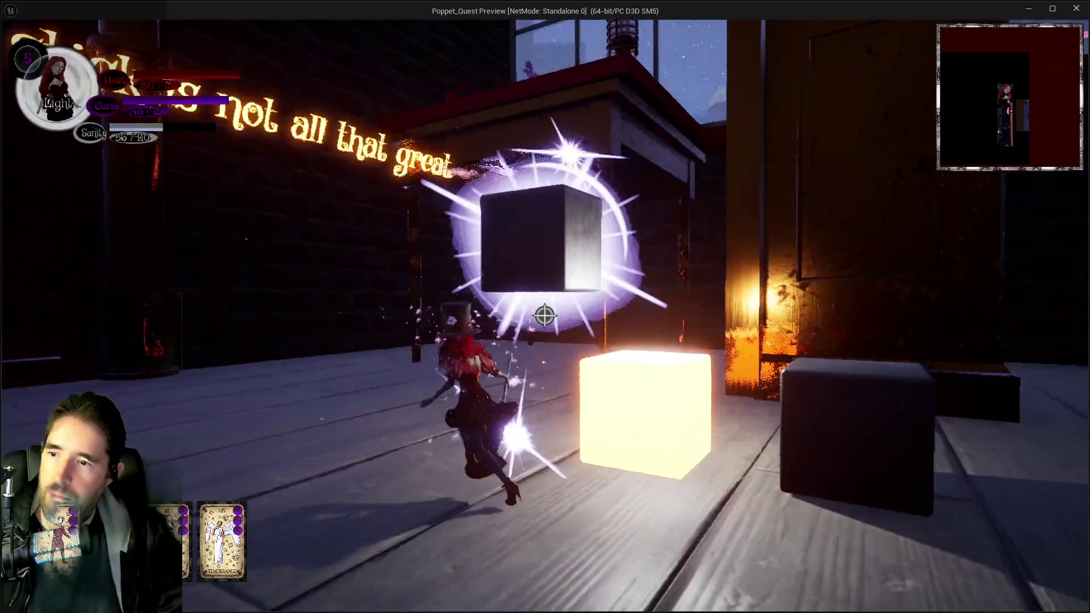
key(w)
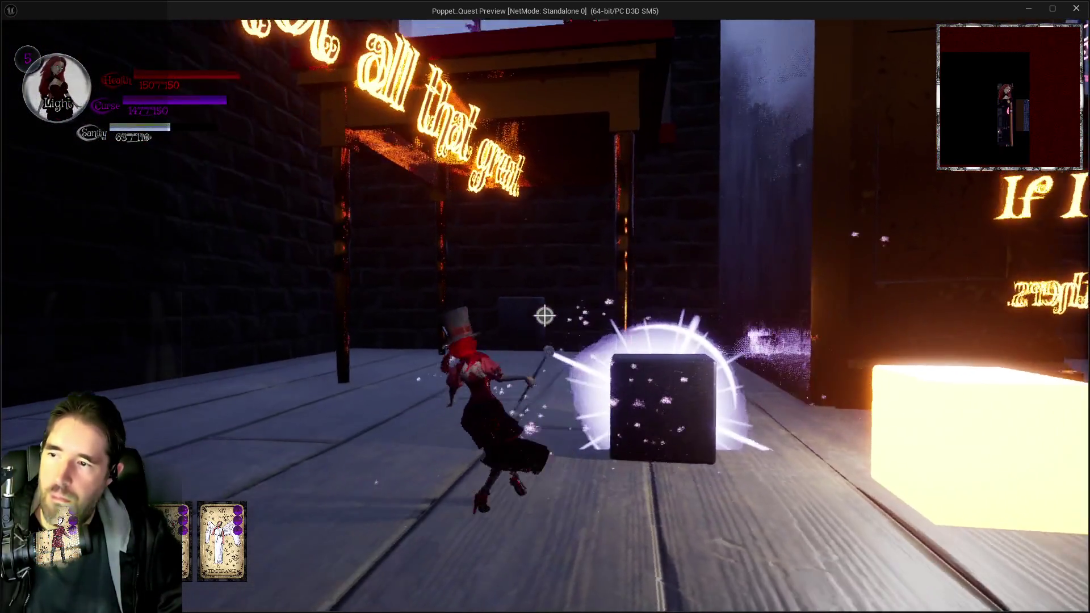
key(w)
key(w)
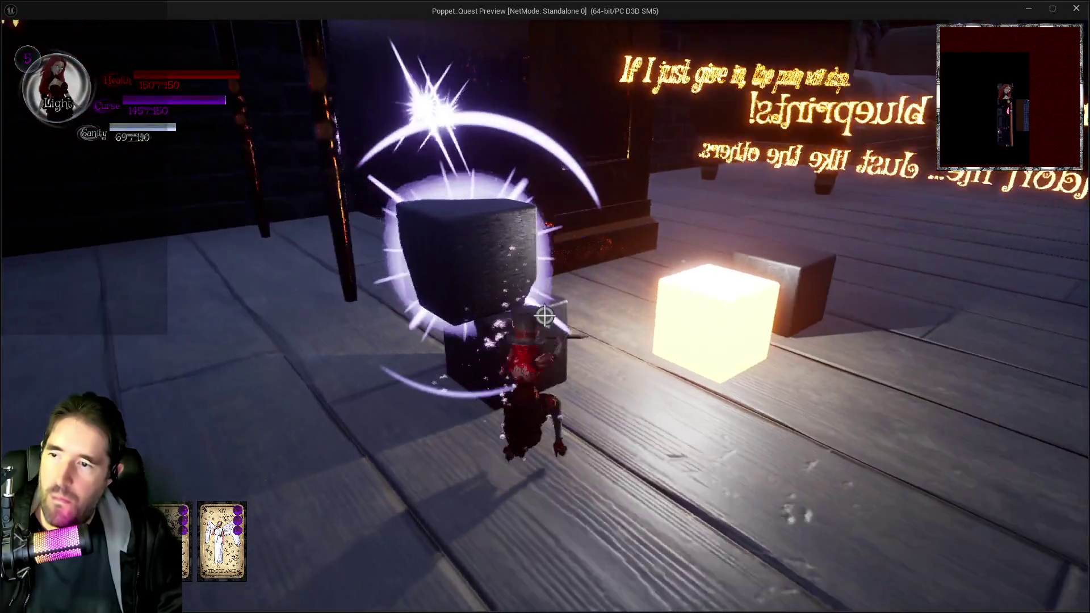
key(w)
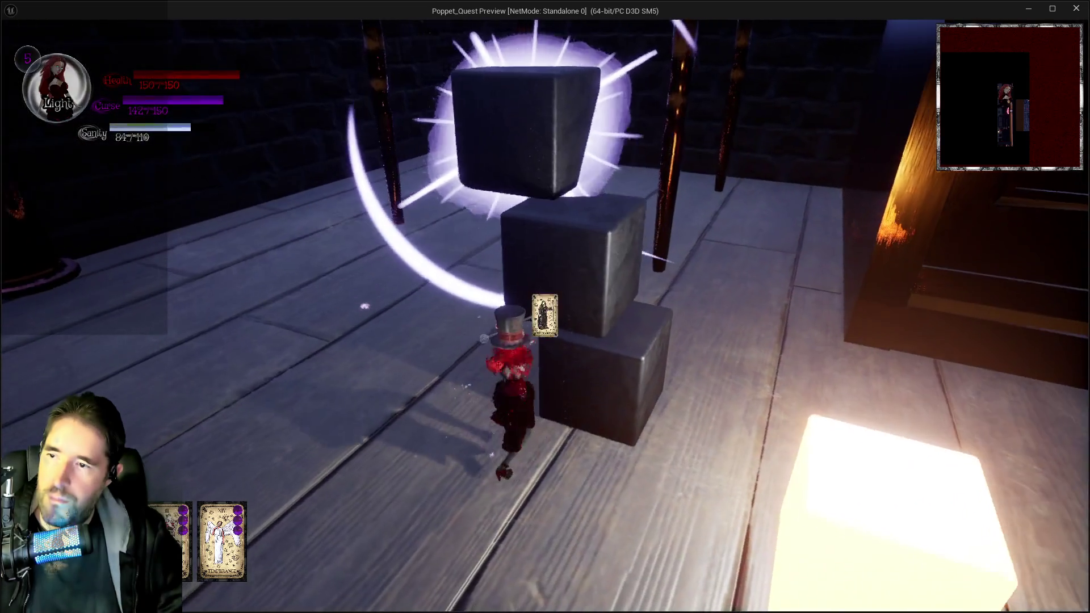
key(space)
key(w)
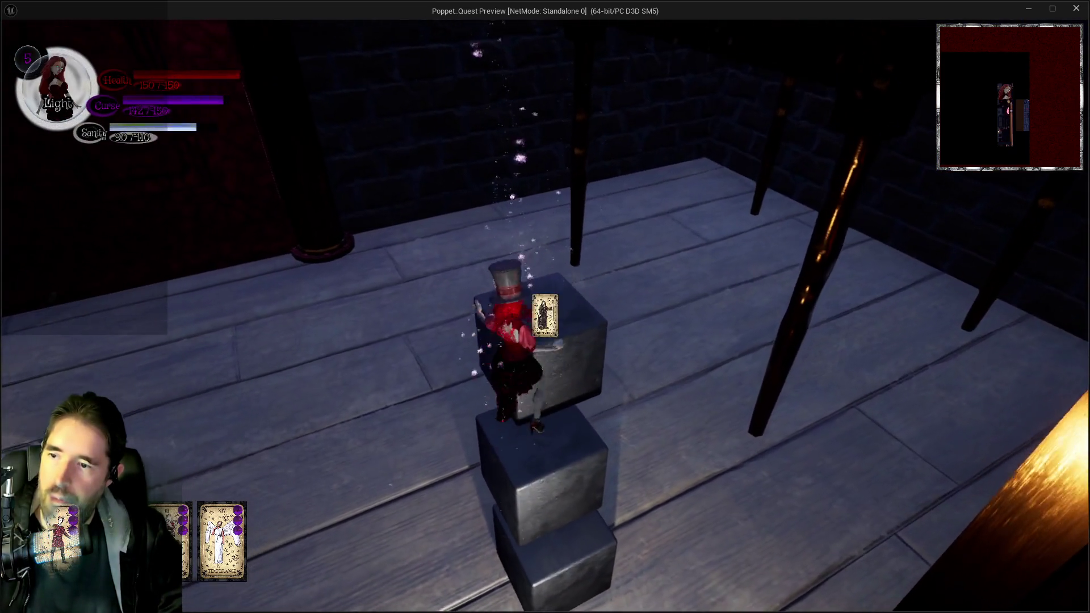
key(space)
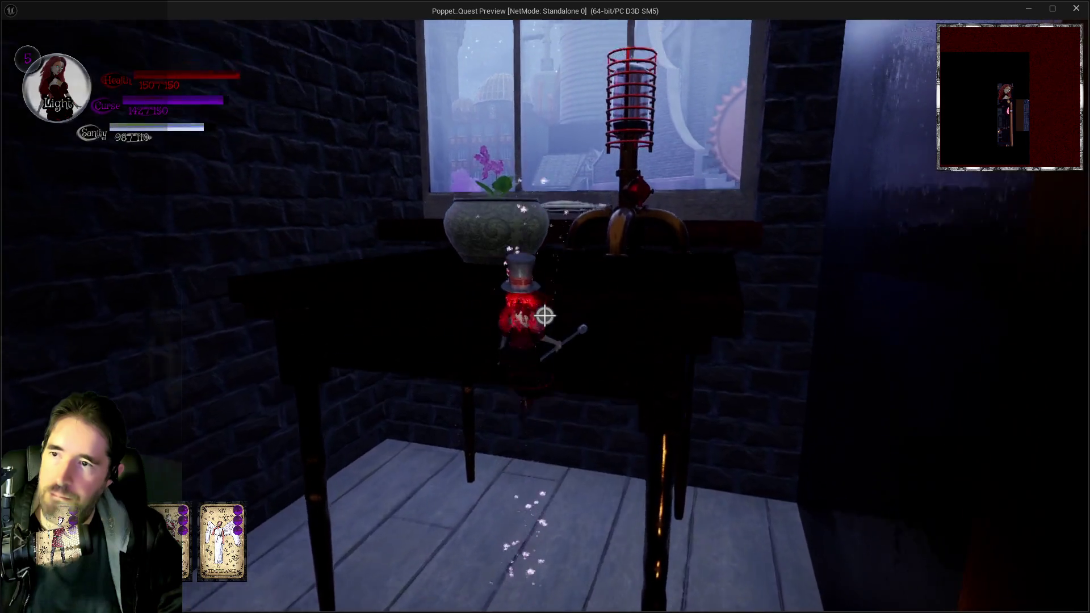
key(w)
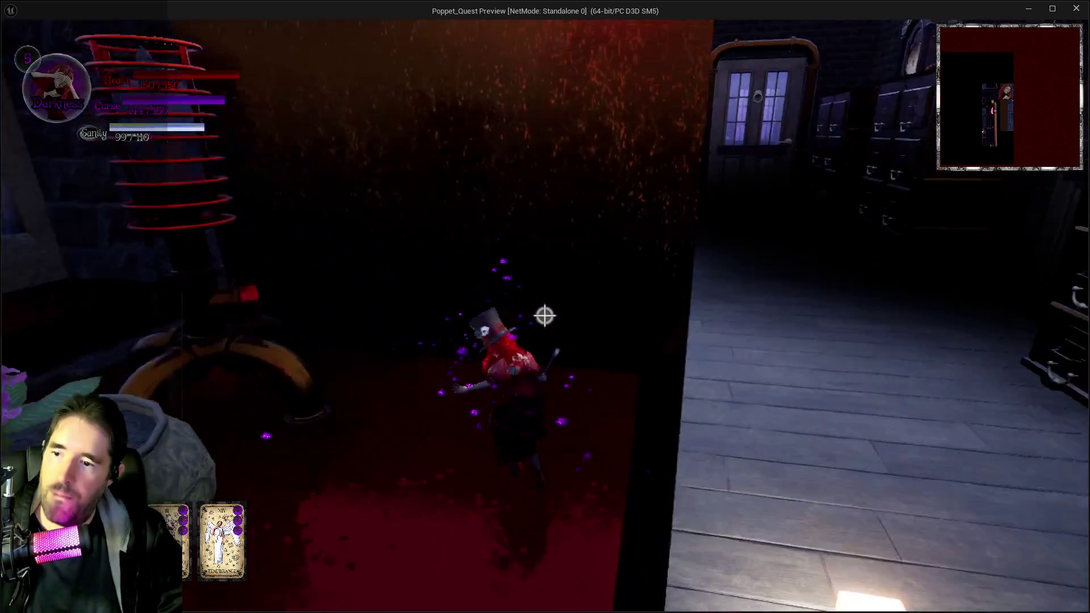
key(w)
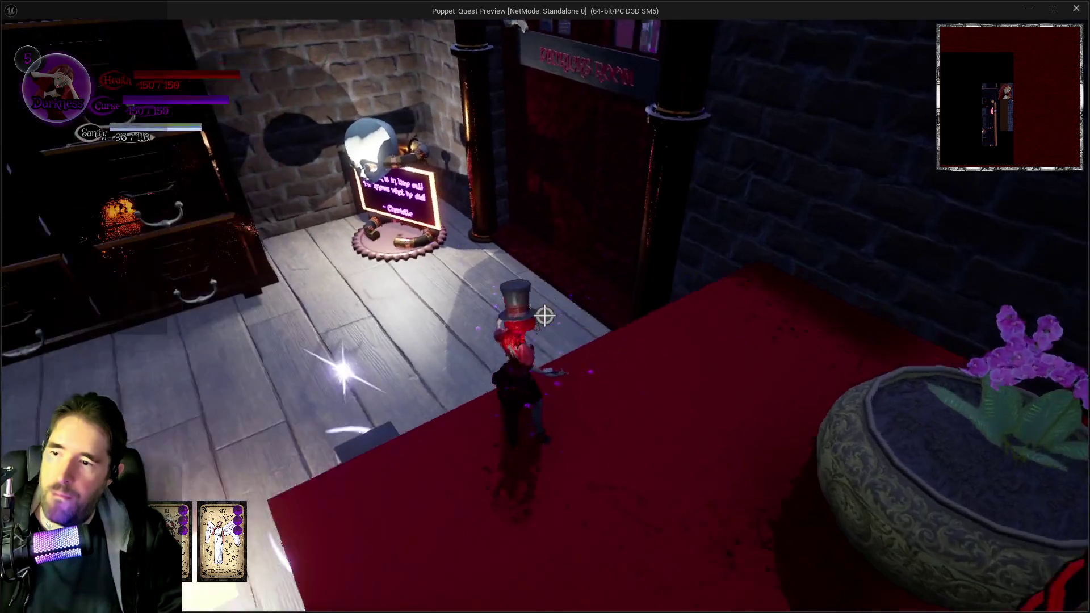
Levitate and drop the dark block, then switch to light form and lift the glowing cube.
click(545, 316)
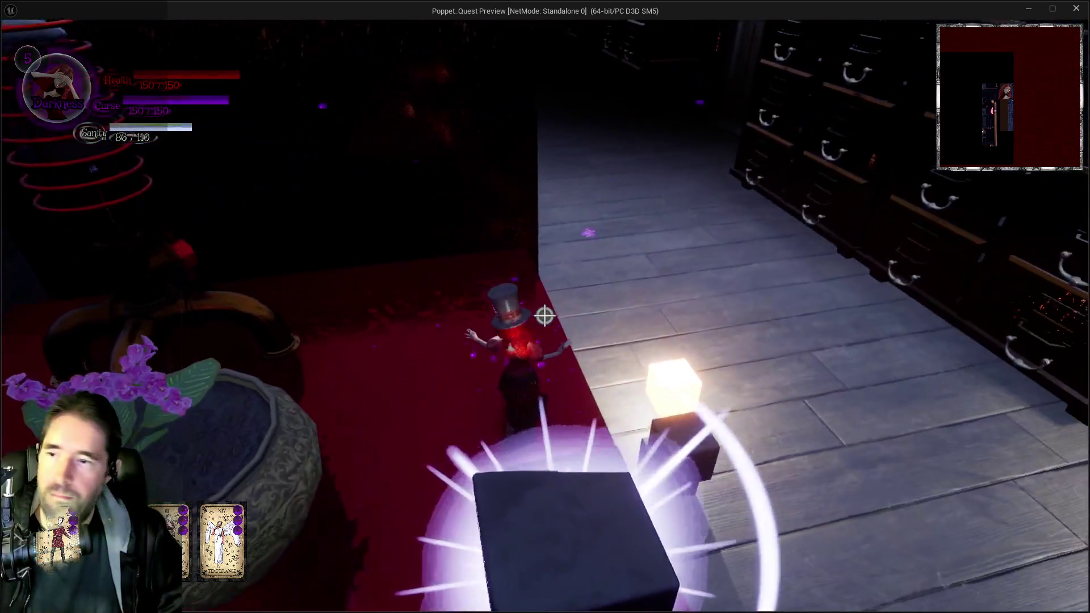
click(545, 316)
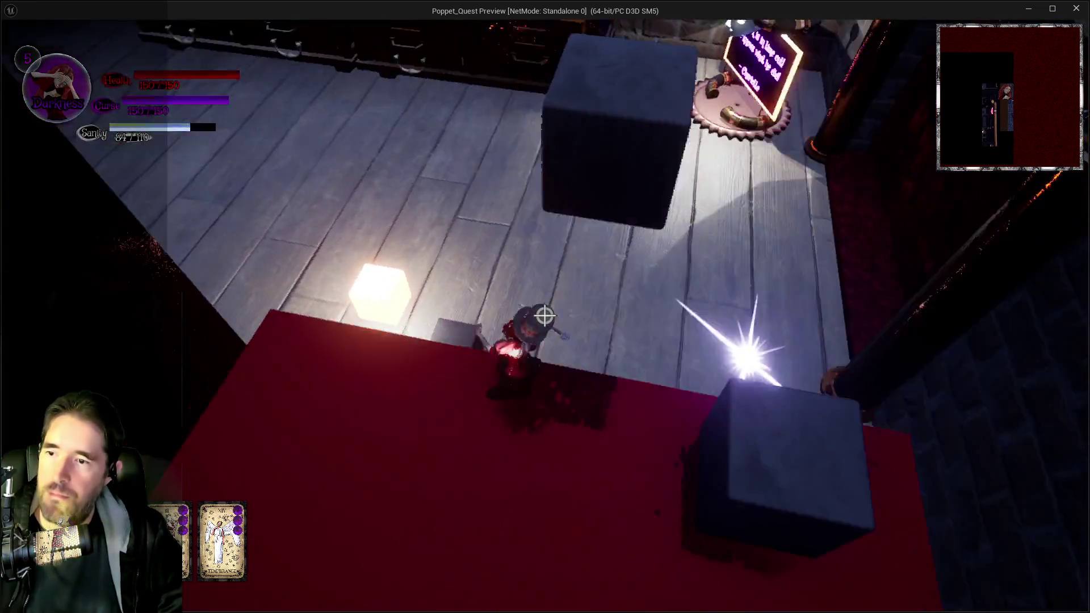
click(544, 316)
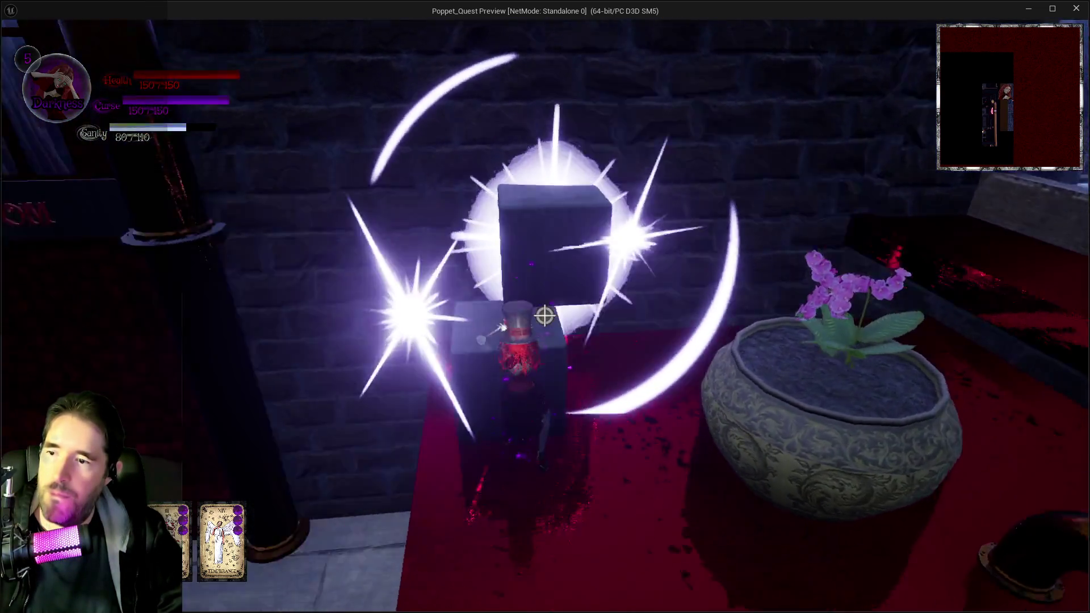
click(544, 317)
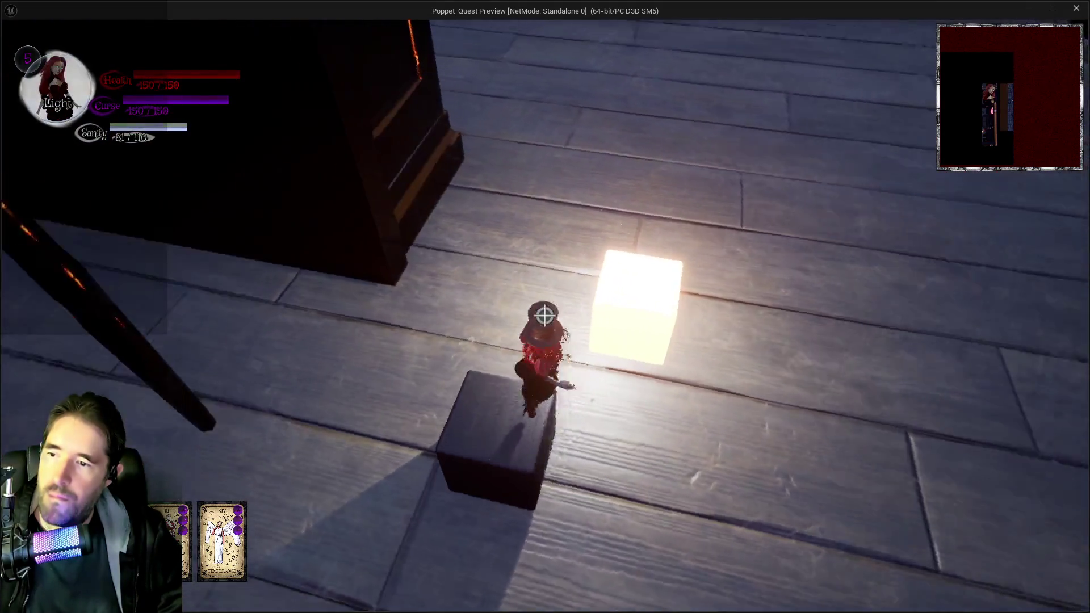
click(544, 316)
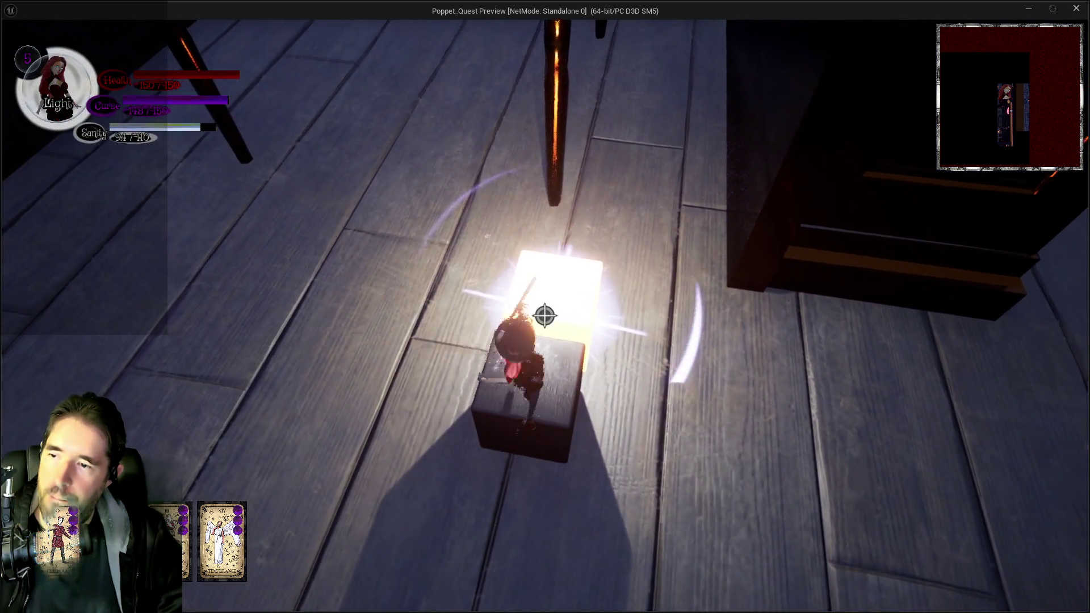
click(545, 315)
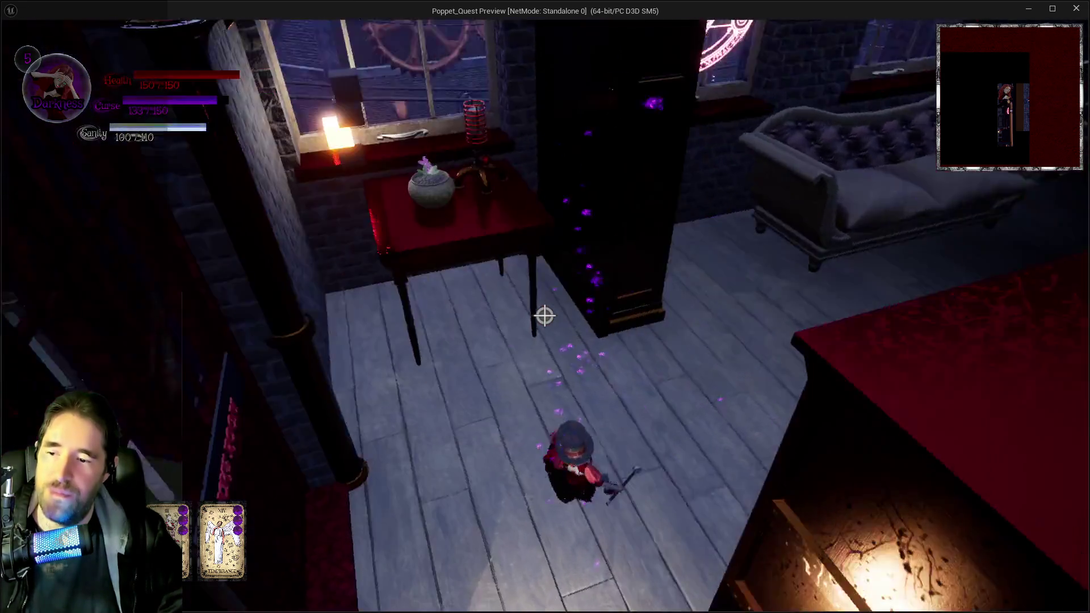
Run the character past the couch, between the filing cabinets and up to the Control Room door.
key(w)
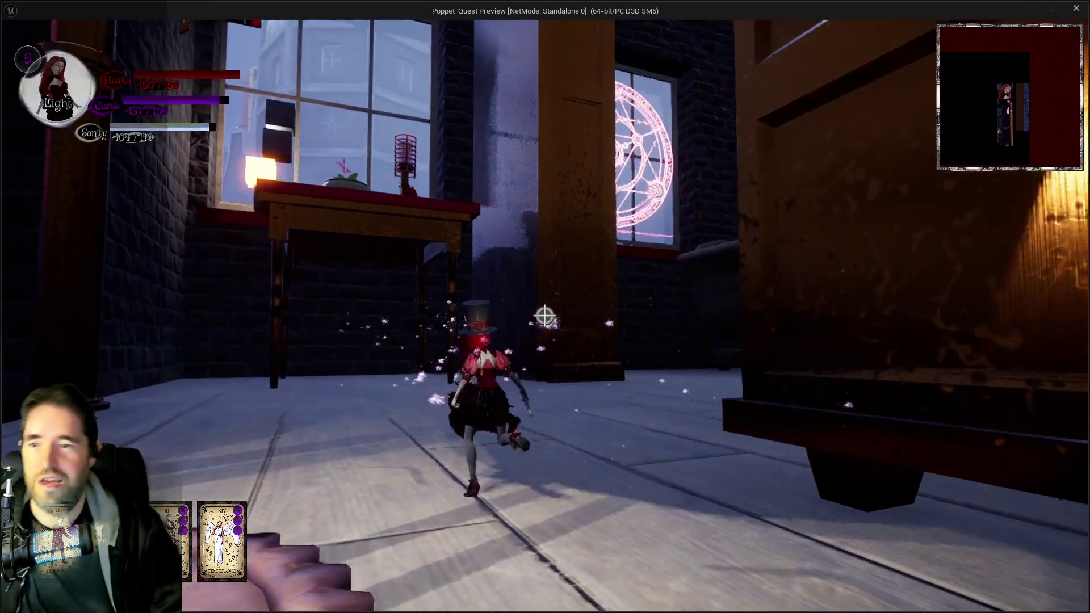
key(w)
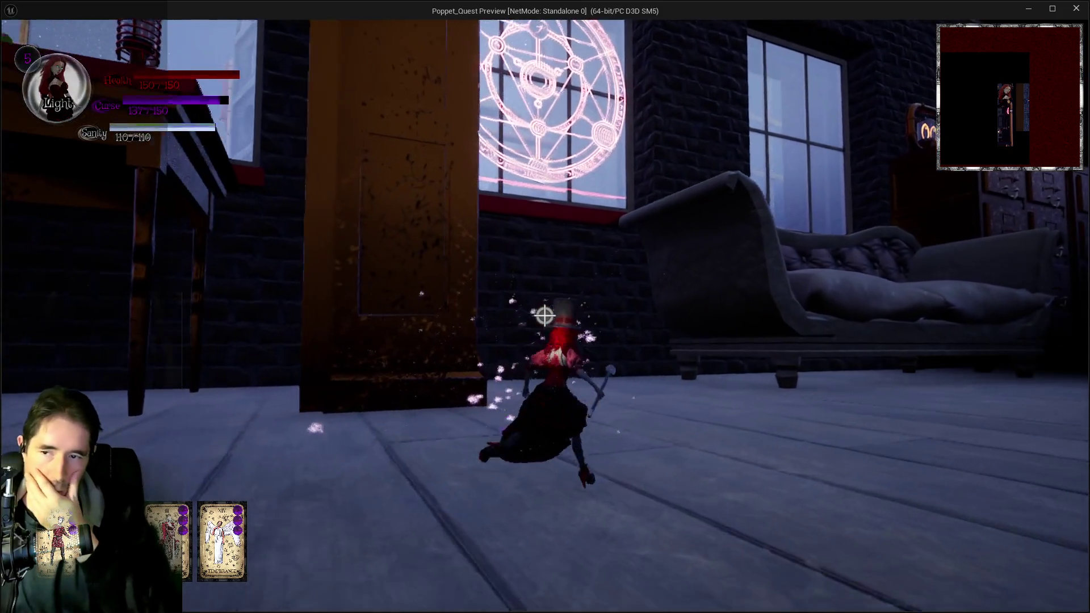
key(w)
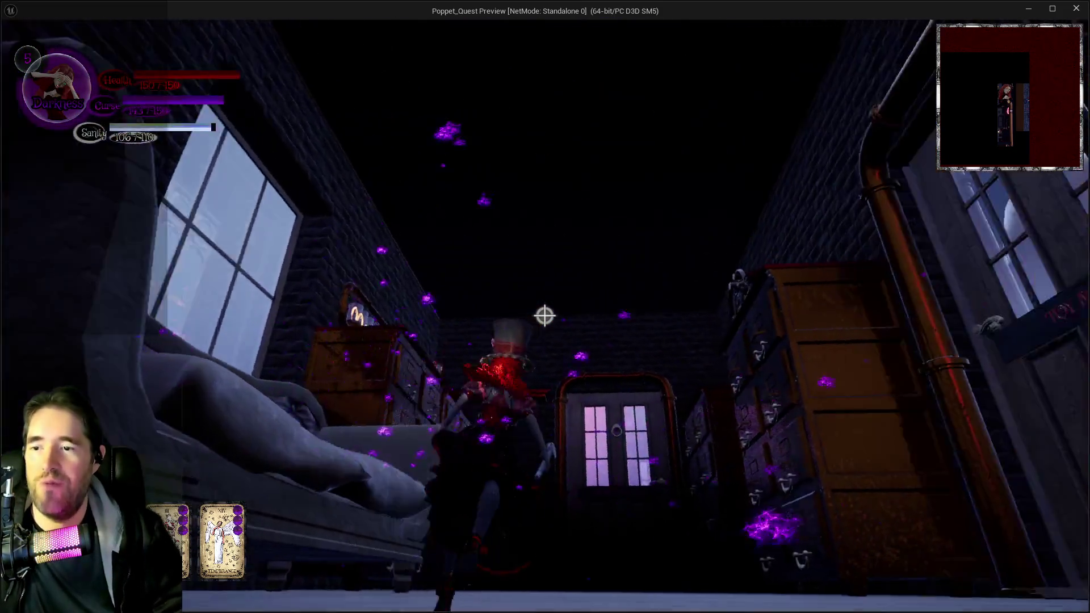
key(w)
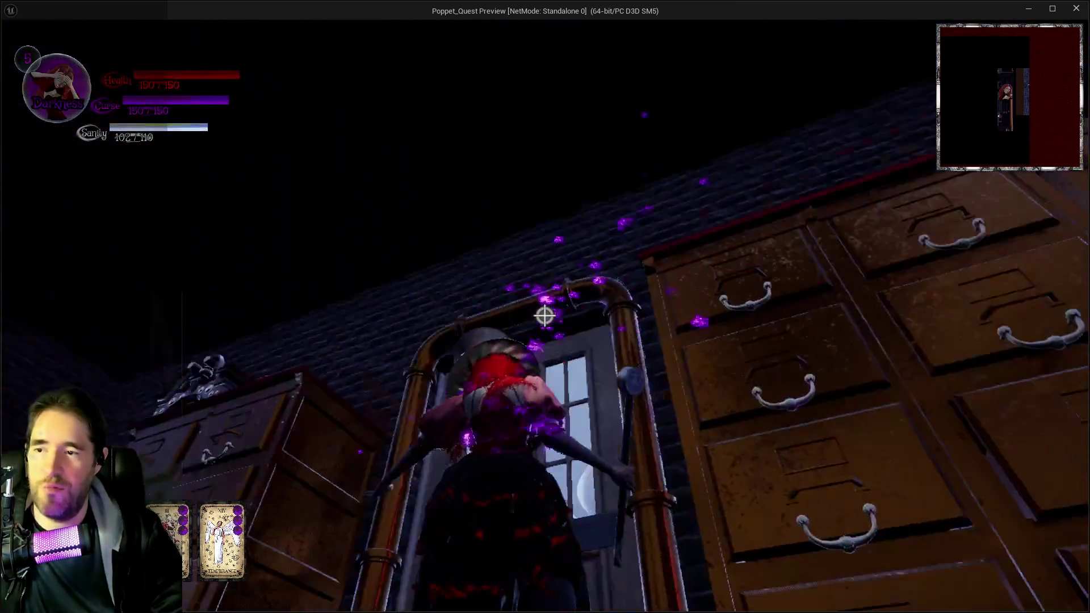
key(w)
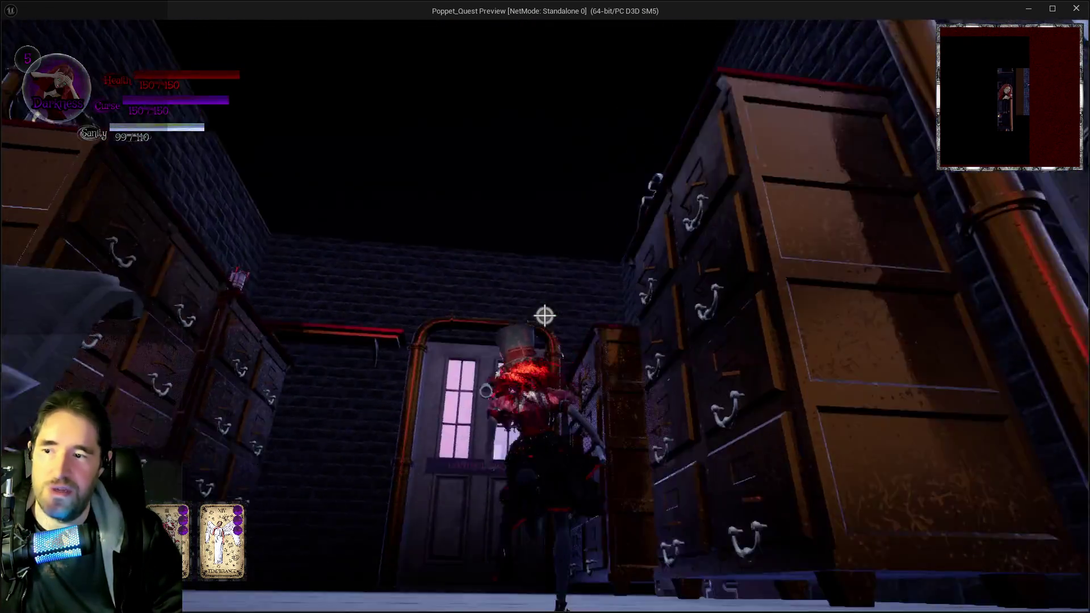
key(w)
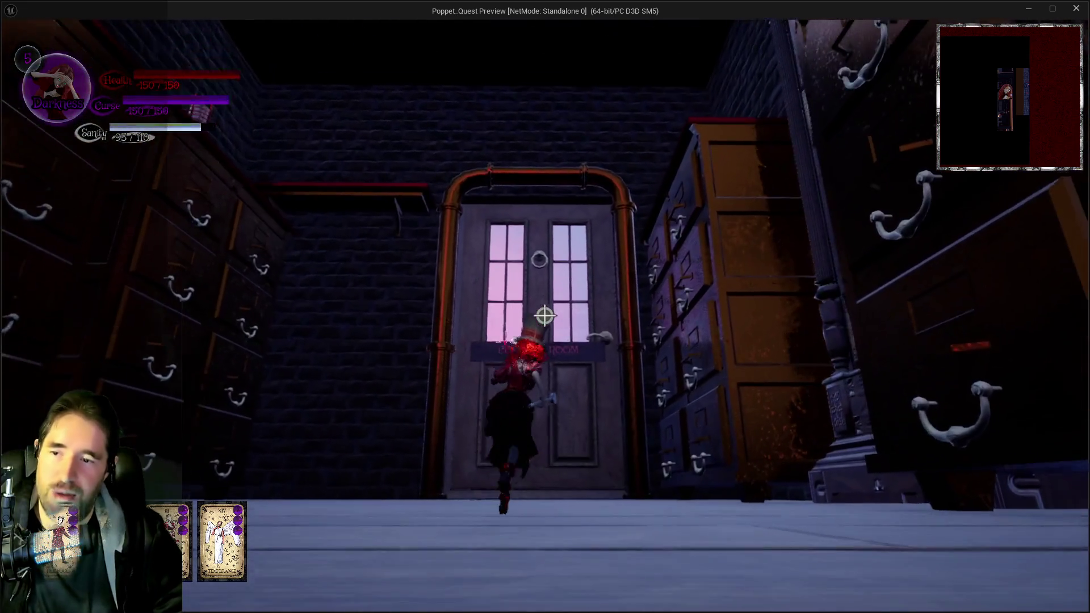
Run to the grandfather clock, back down the corridor toward the couch, then return to the editor.
key(w)
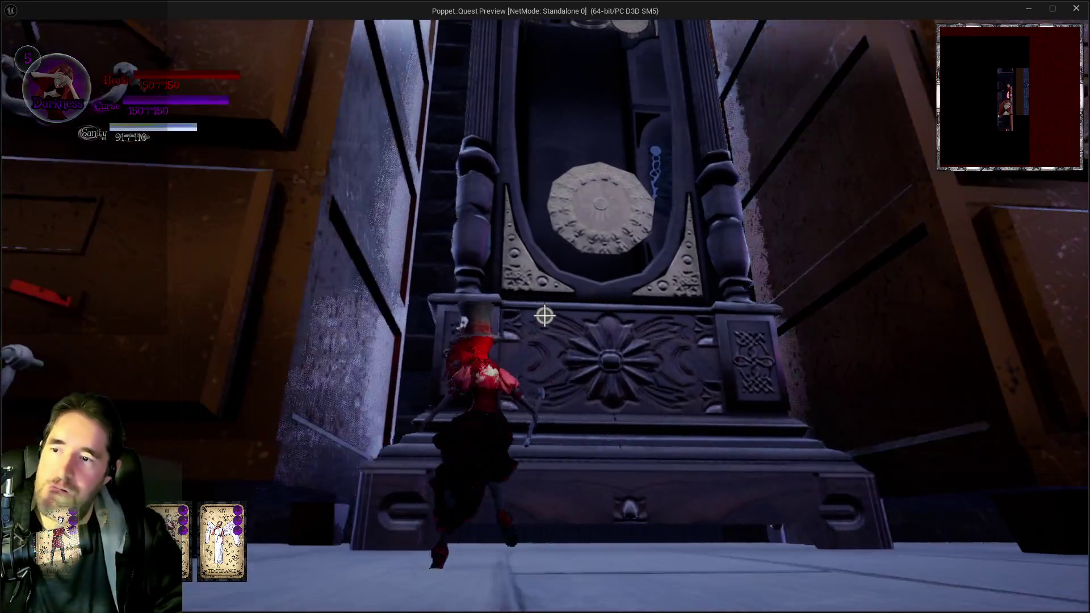
key(w)
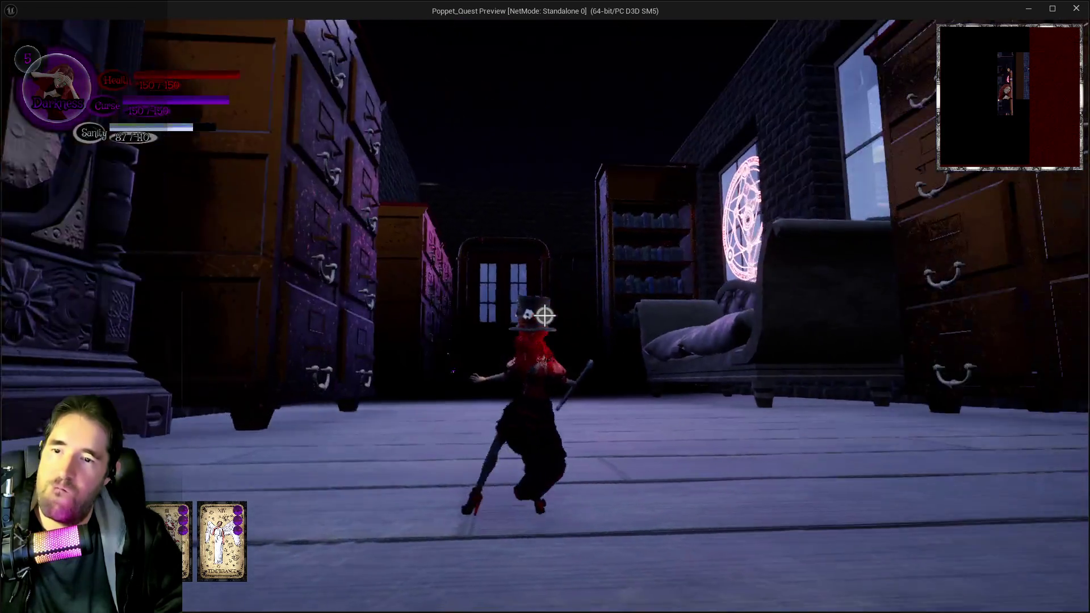
key(w)
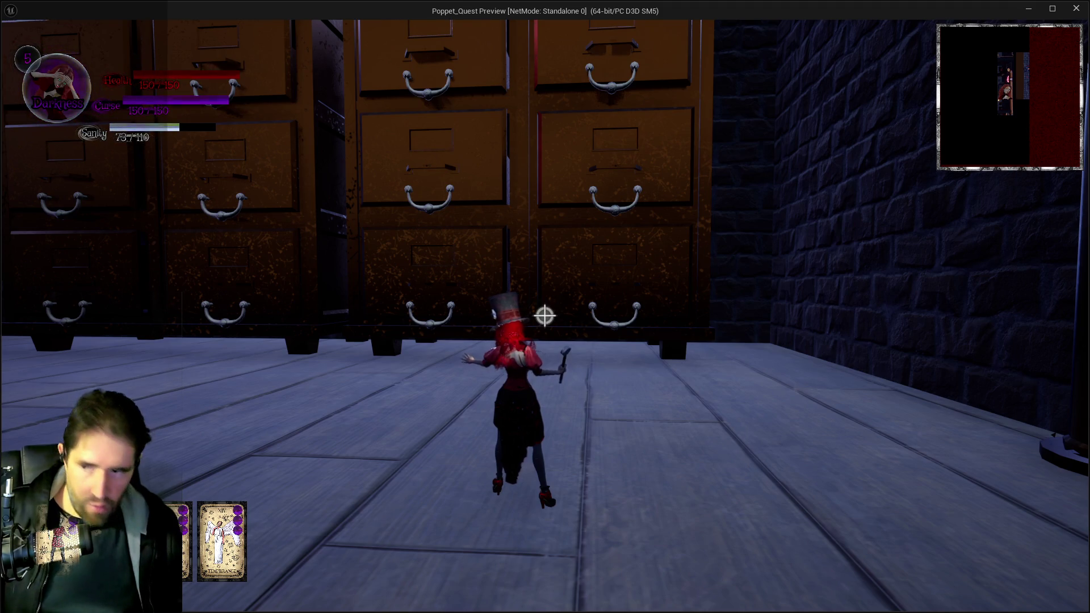
key(w)
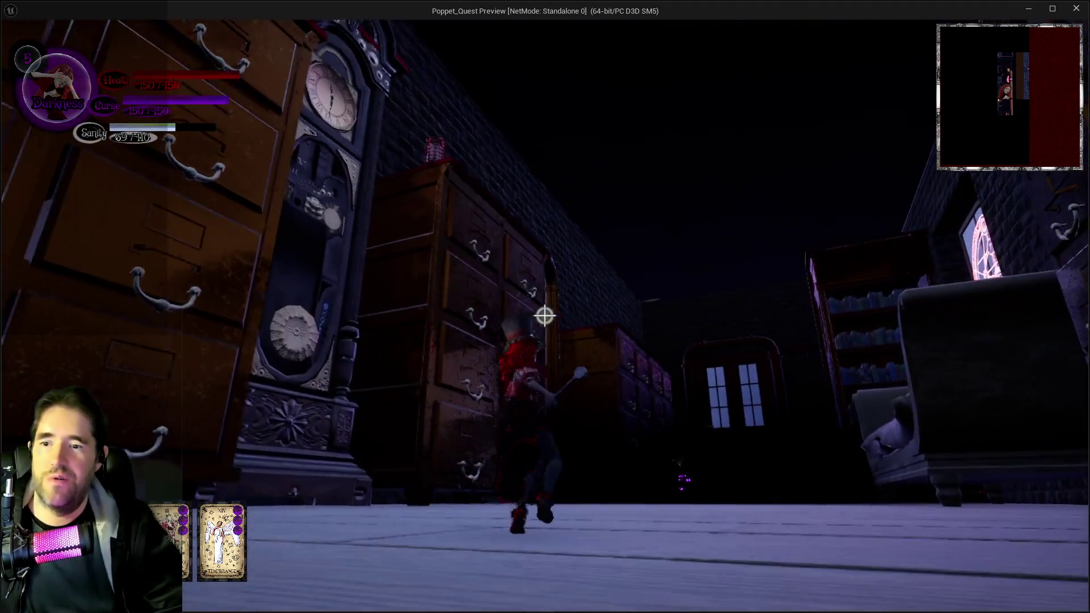
key(w)
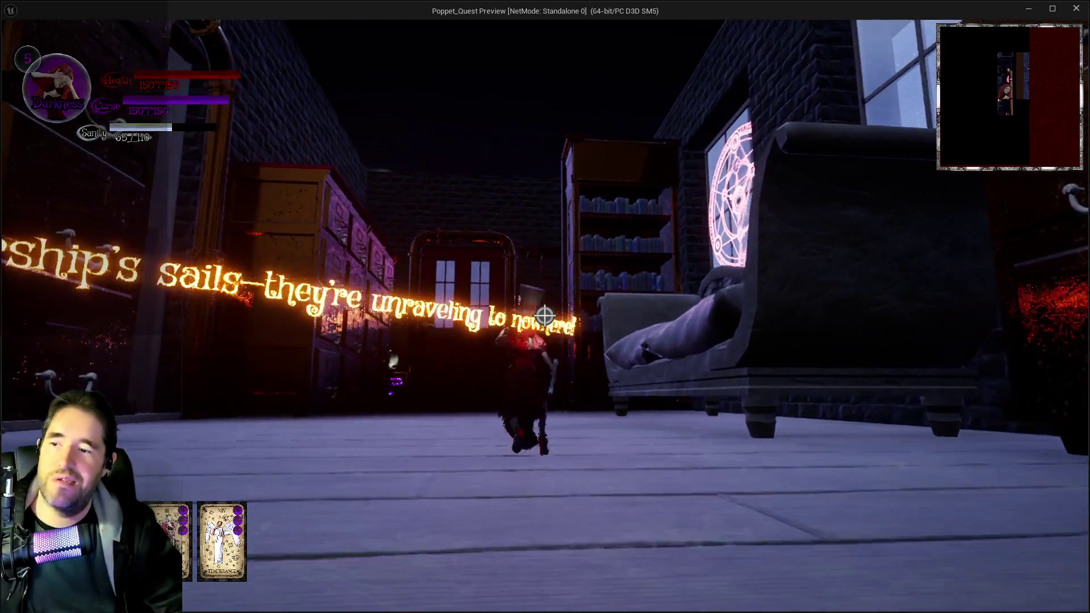
key(w)
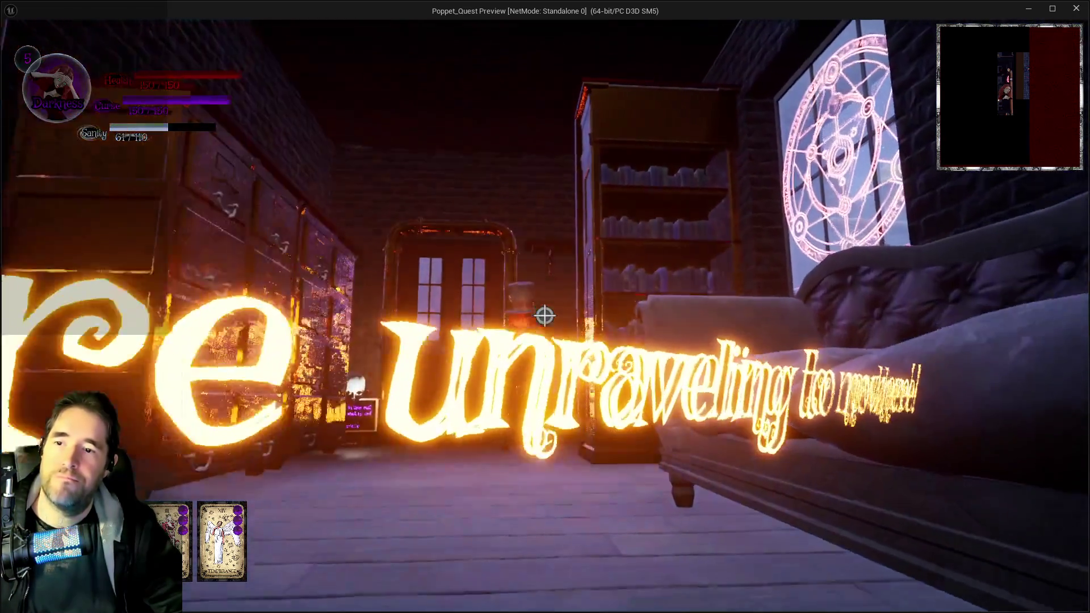
key(w)
key(alt+Tab)
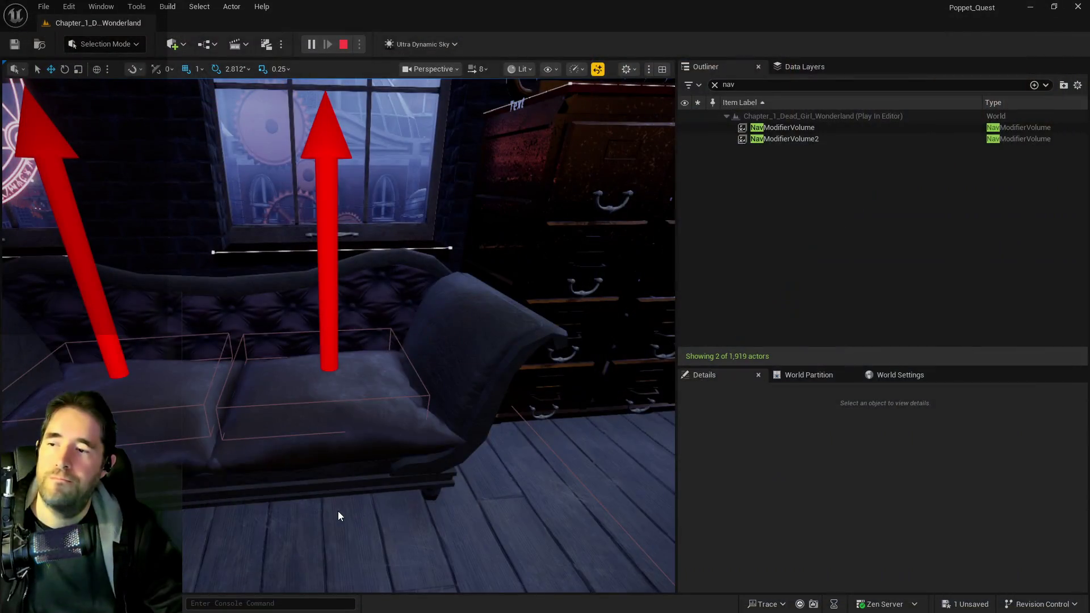
key(Escape)
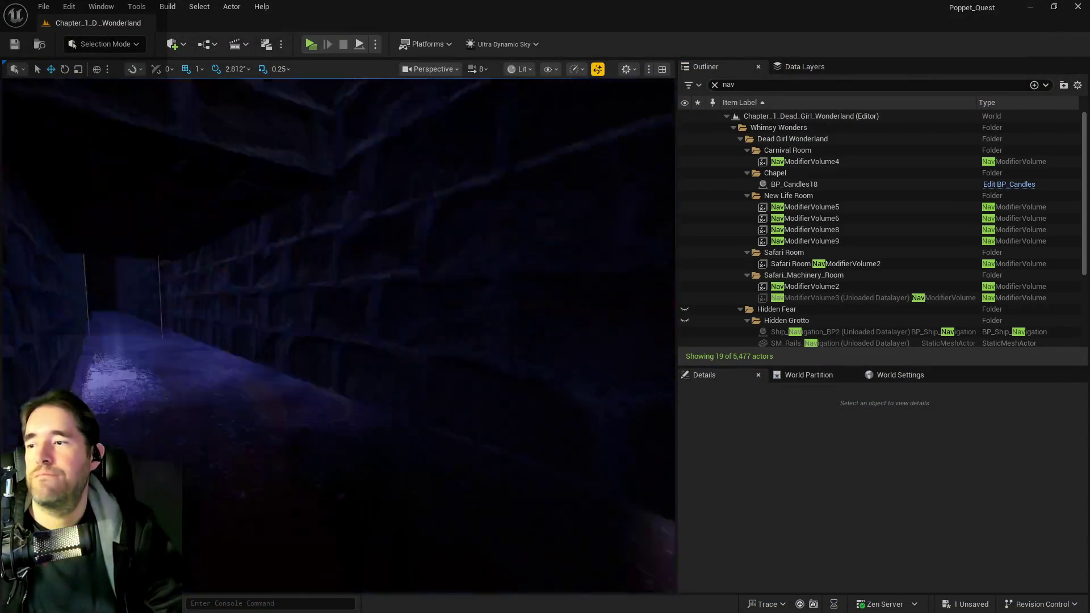
mouse_move(162, 362)
mouse_down()
mouse_move(188, 364)
mouse_move(163, 363)
mouse_up()
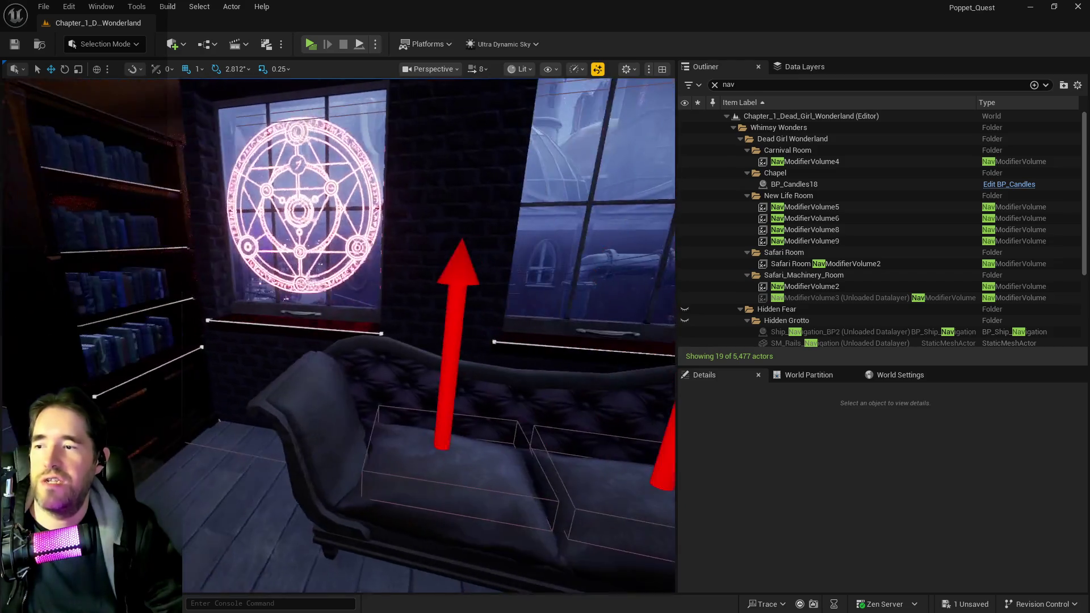
drag(210, 317, 159, 361)
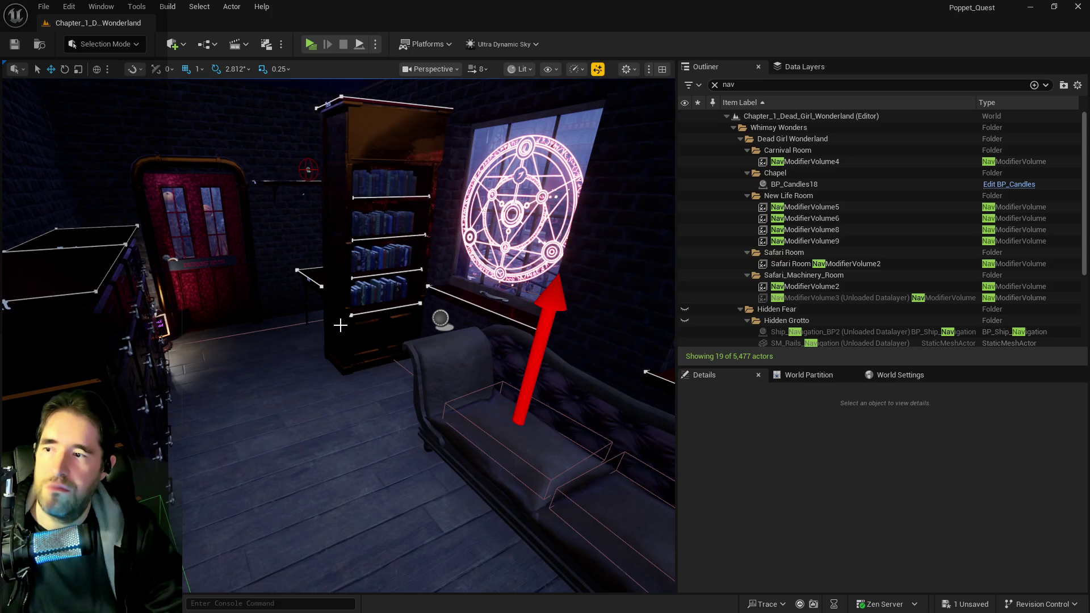
mouse_move(394, 368)
mouse_down()
mouse_move(255, 389)
mouse_move(395, 358)
mouse_up()
key(ctrl+z)
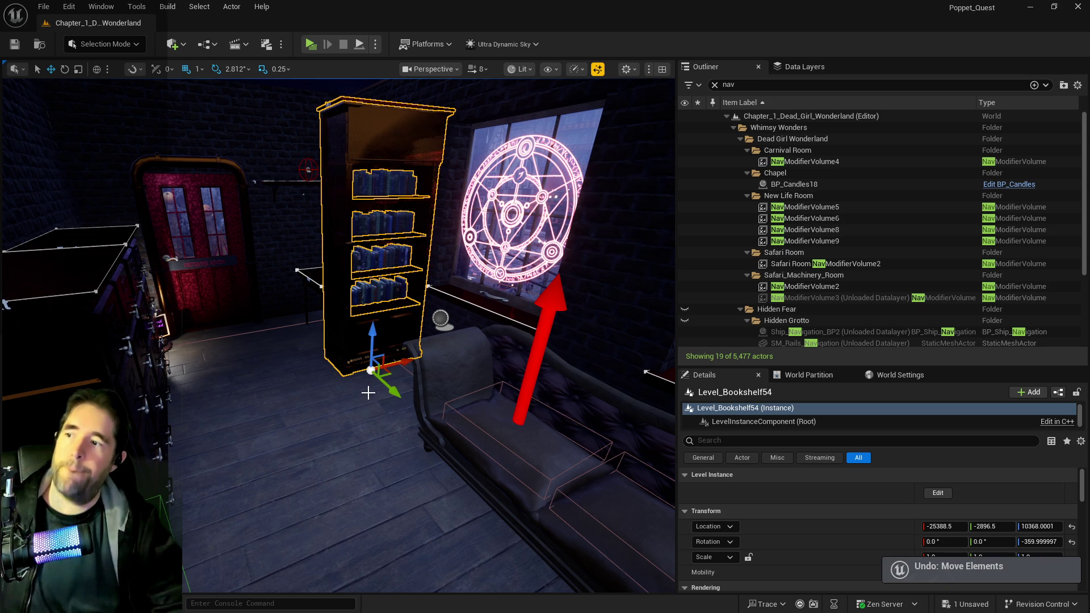
mouse_move(397, 341)
mouse_down()
mouse_move(636, 346)
mouse_move(330, 341)
mouse_move(397, 341)
mouse_move(379, 391)
mouse_up()
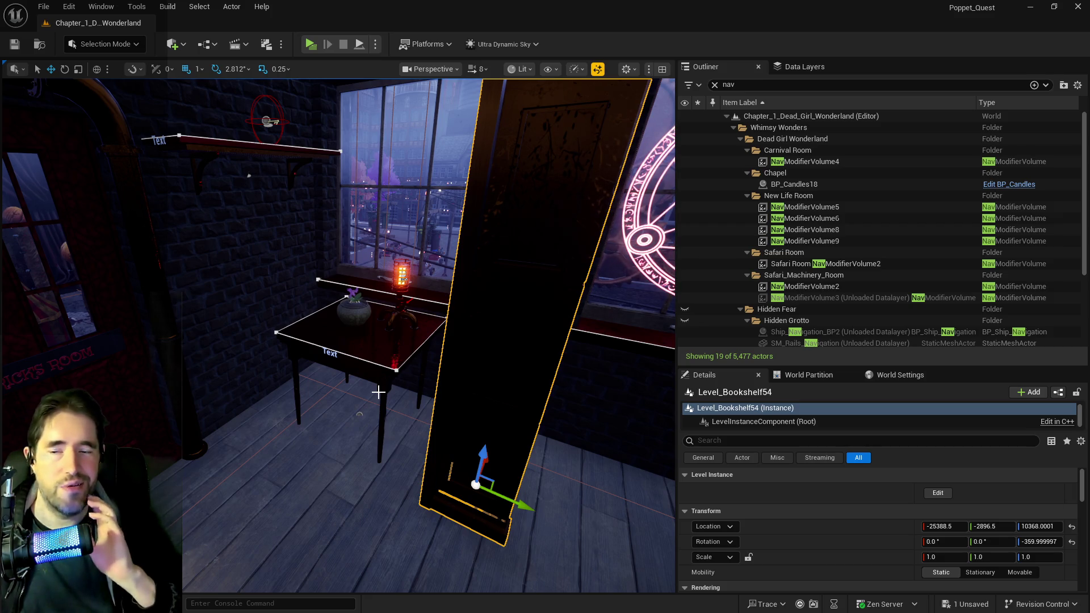
drag(299, 405, 204, 384)
drag(198, 294, 197, 294)
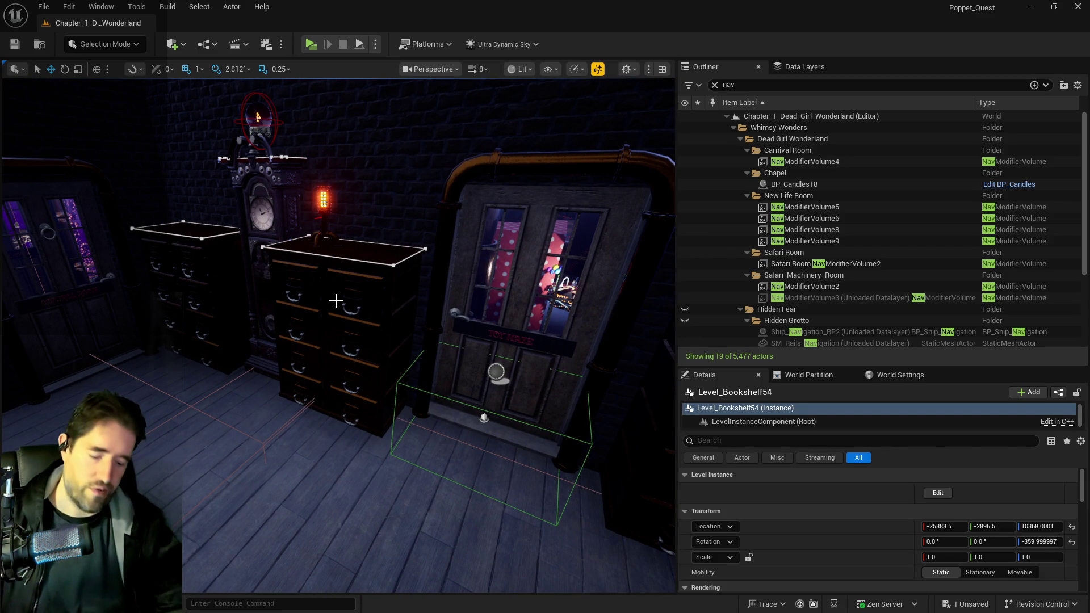
drag(394, 337, 333, 340)
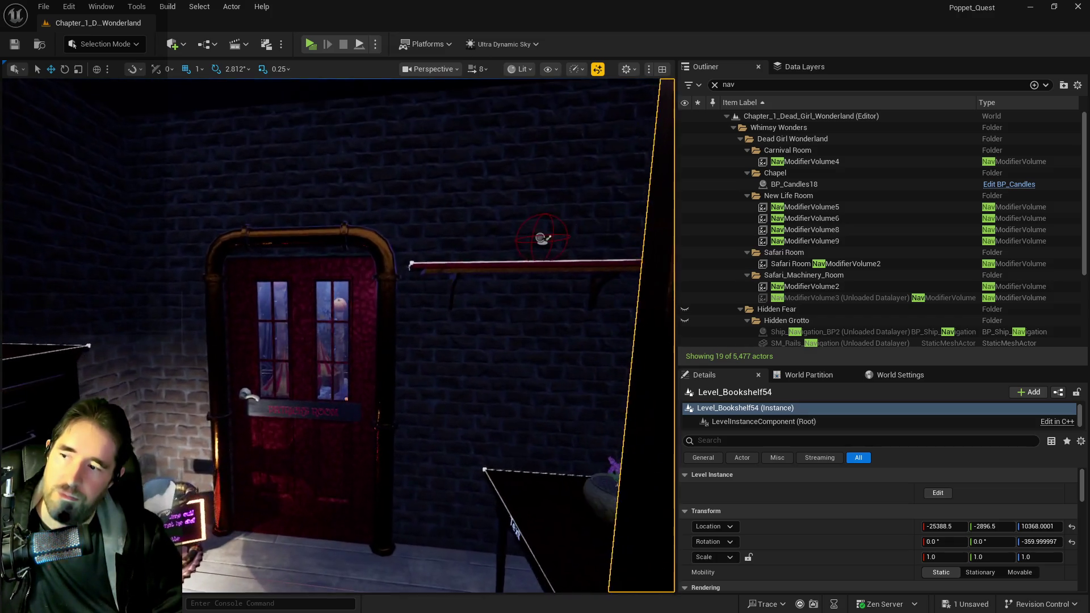
drag(332, 341, 333, 341)
drag(202, 327, 202, 328)
drag(454, 356, 454, 356)
drag(250, 455, 250, 455)
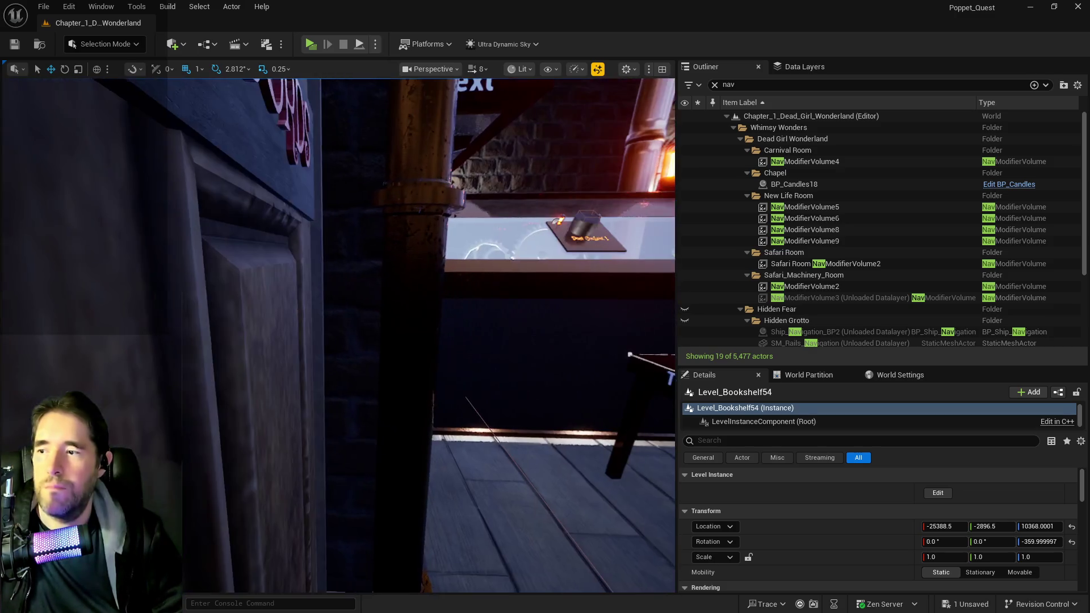
click(652, 358)
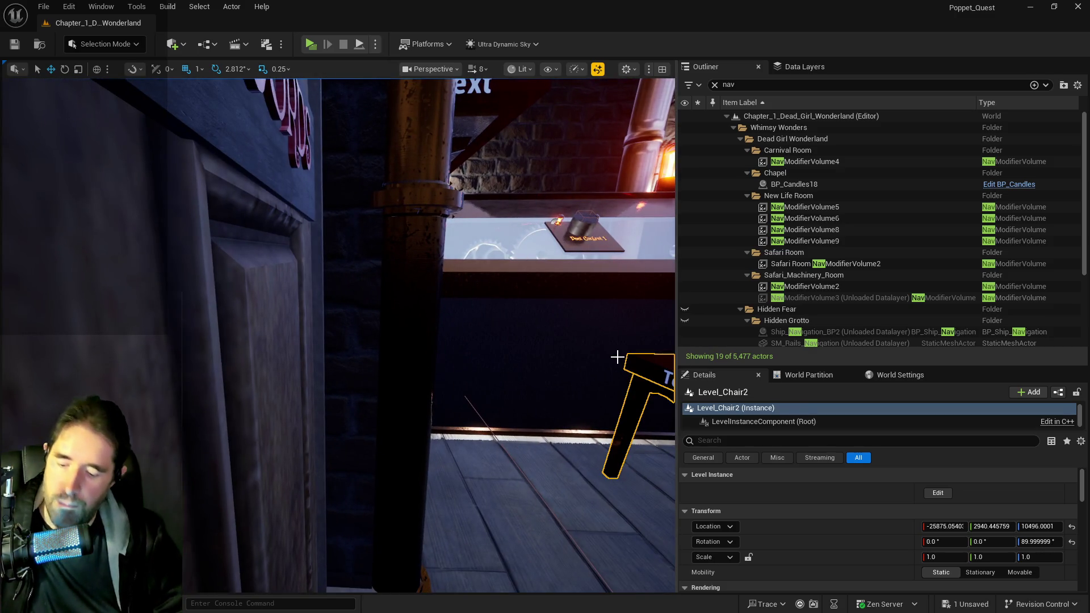
Paste a copy of the chair onto the floor beside the small desk and slide it sideways.
drag(476, 359, 475, 359)
drag(373, 379, 372, 379)
right_click(372, 379)
mouse_move(394, 421)
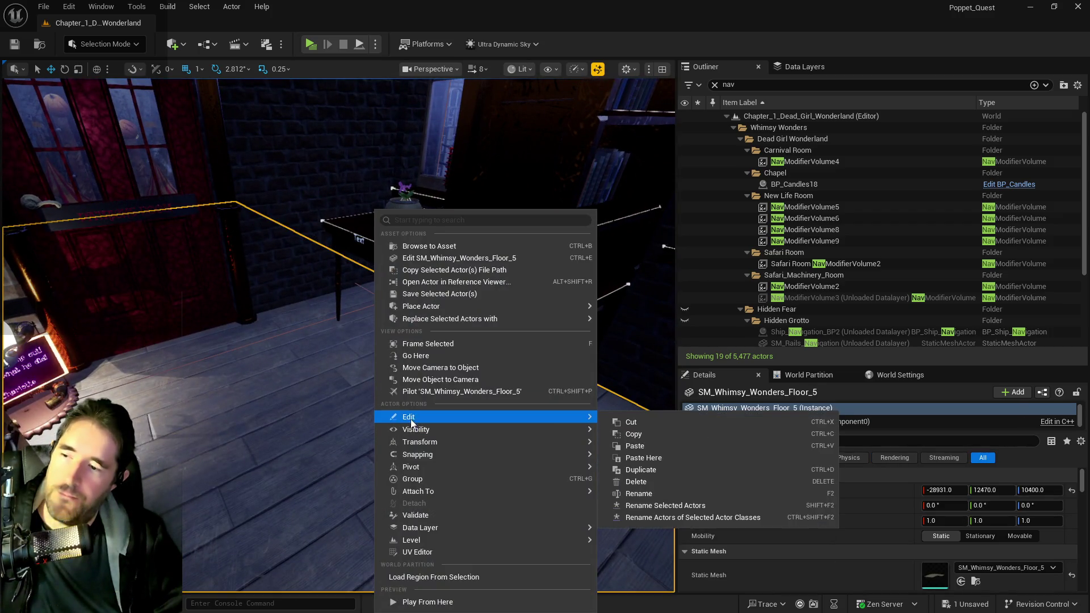
click(698, 457)
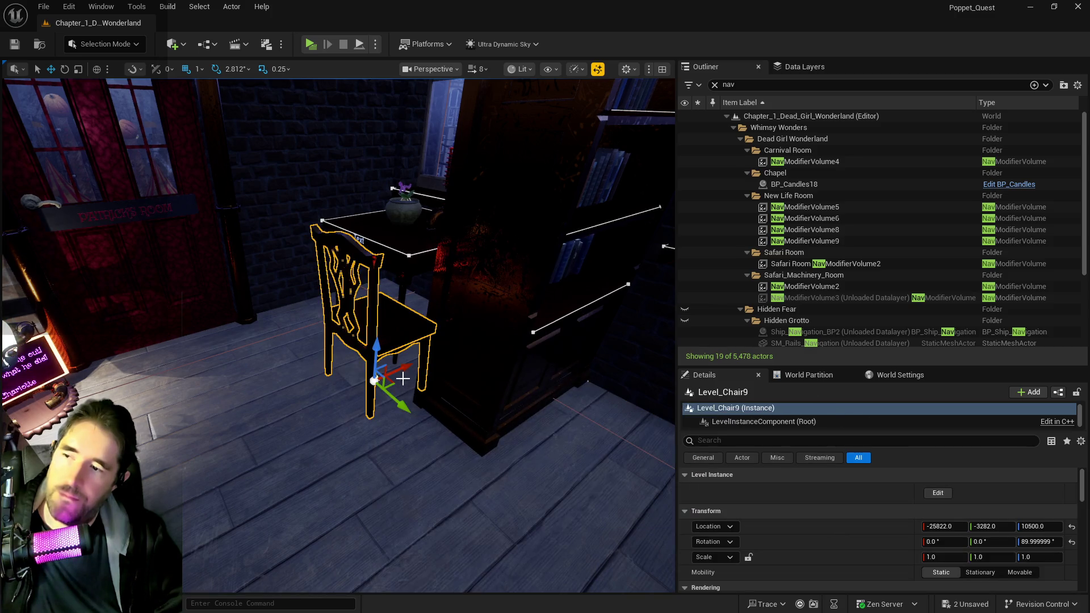
mouse_move(401, 404)
mouse_down()
mouse_move(334, 370)
mouse_move(363, 334)
mouse_move(504, 481)
mouse_move(421, 474)
mouse_up()
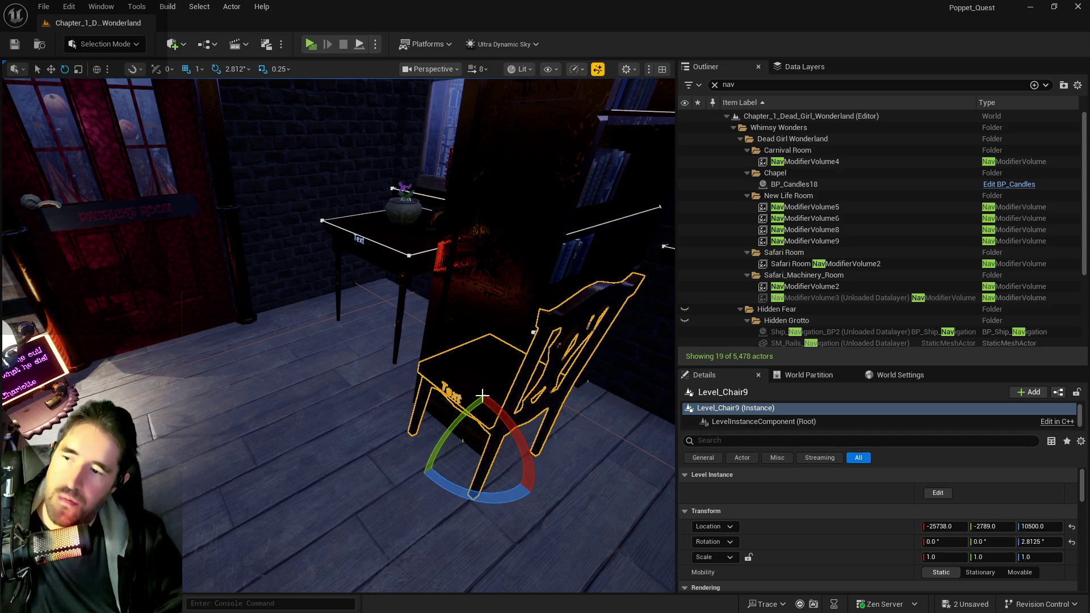
Delete the bookshelf, rotate the new chair to 11.25° and move it into place by the desk.
click(494, 291)
key(Delete)
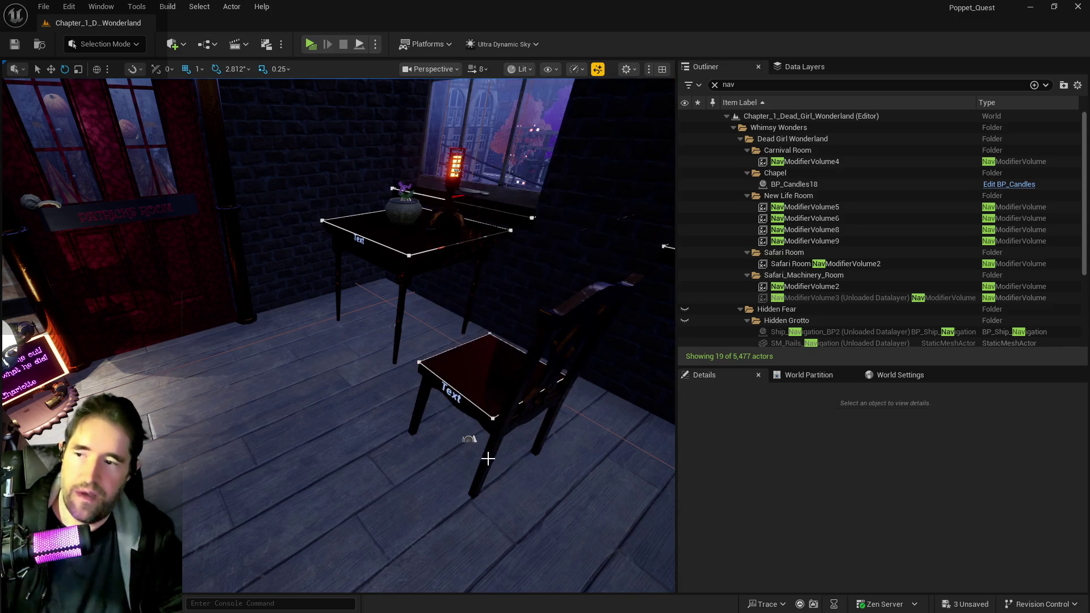
click(494, 415)
drag(497, 487, 507, 486)
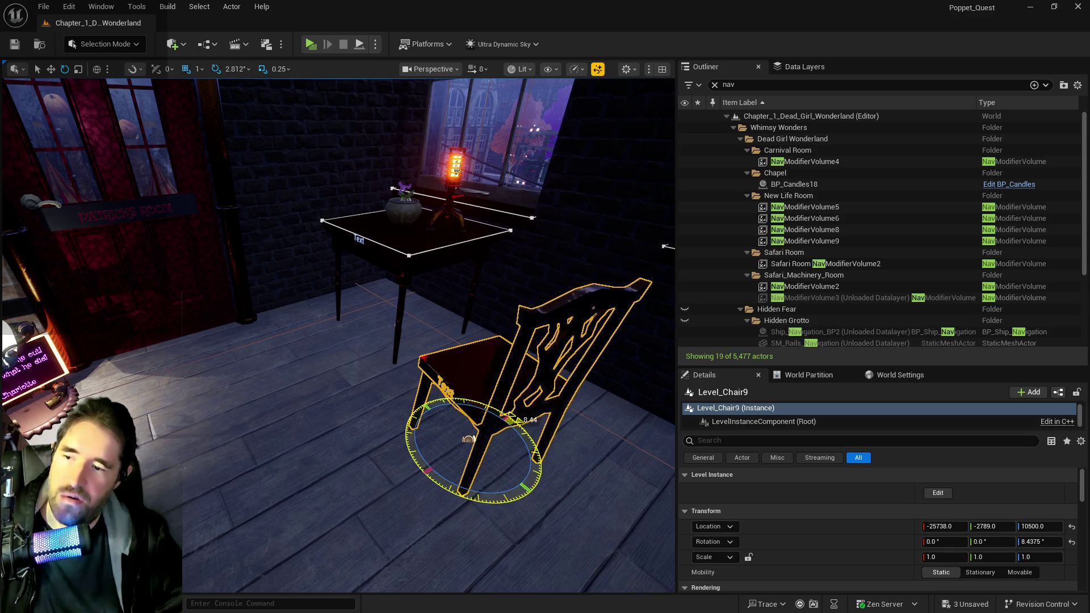
key(w)
mouse_move(470, 440)
mouse_down()
mouse_move(499, 389)
mouse_move(555, 434)
mouse_move(516, 443)
mouse_move(503, 403)
mouse_move(408, 391)
mouse_move(247, 341)
mouse_move(309, 275)
mouse_move(238, 264)
mouse_move(284, 261)
mouse_up()
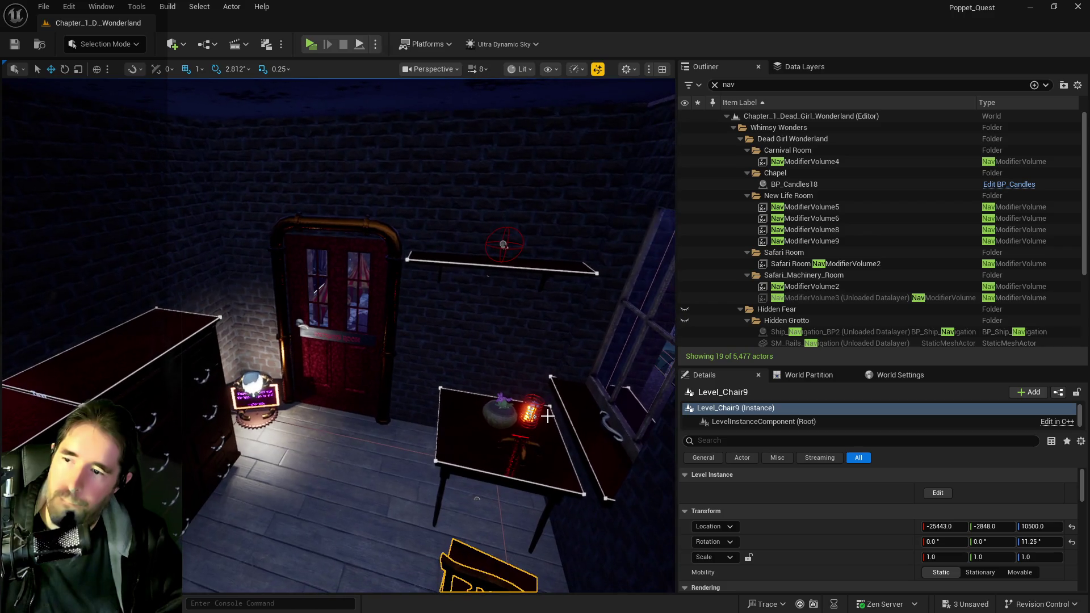
mouse_move(482, 242)
mouse_down()
mouse_move(431, 246)
mouse_move(505, 247)
mouse_up()
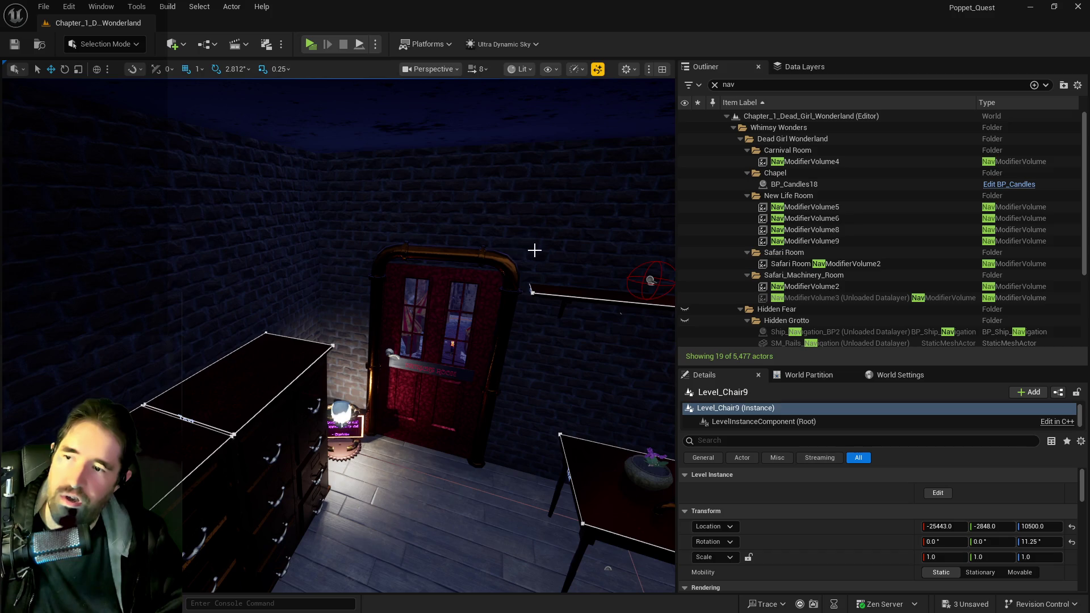
drag(607, 322, 648, 321)
mouse_move(474, 298)
mouse_down()
mouse_move(455, 318)
mouse_move(432, 310)
mouse_move(414, 384)
mouse_move(352, 307)
mouse_up()
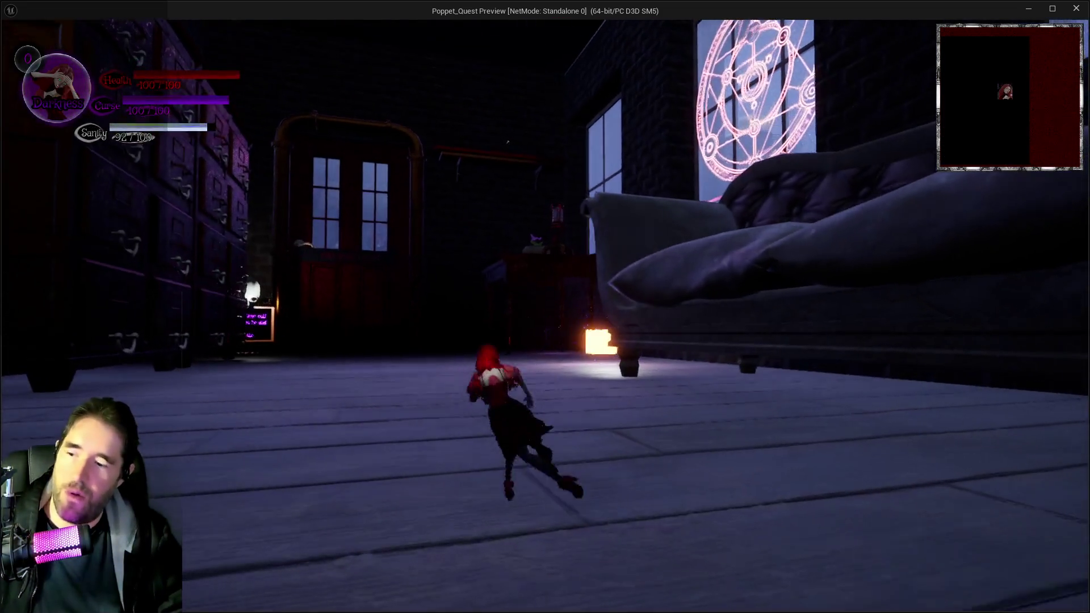
key(Tab)
key(Tab)
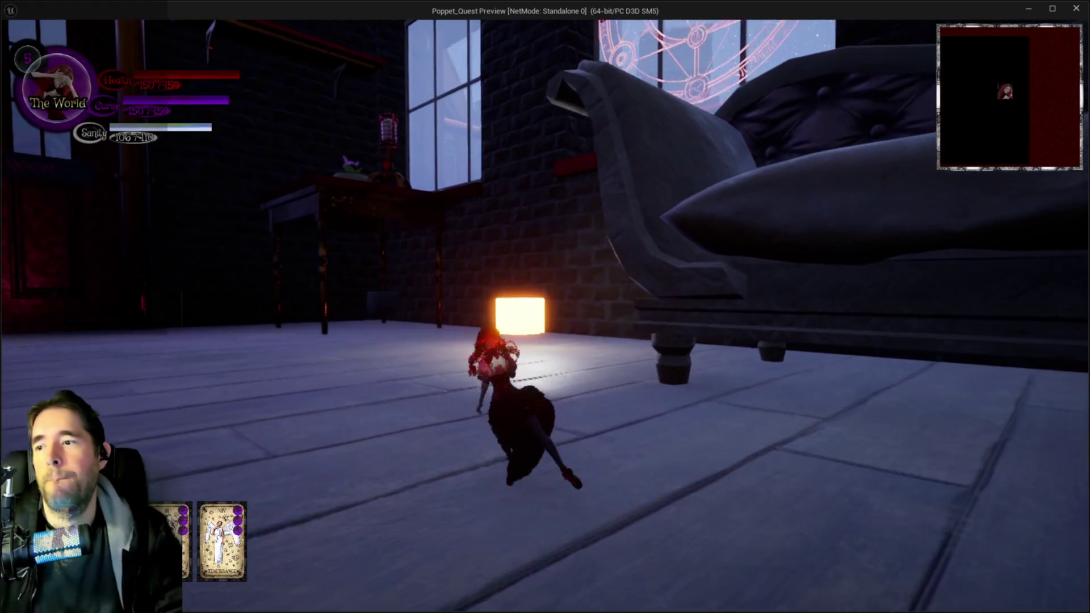
key(alt+Tab)
key(Escape)
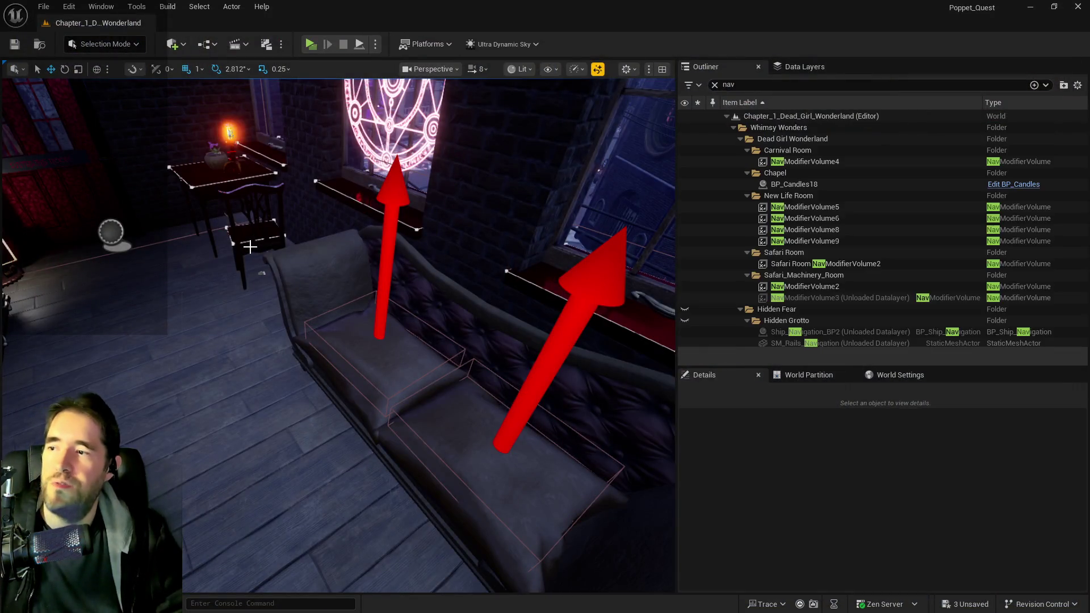
Try layer actions on DL_C1_Control_Room and DL_C1_Library, adding the chair to DL_C1_Library then removing it.
click(795, 69)
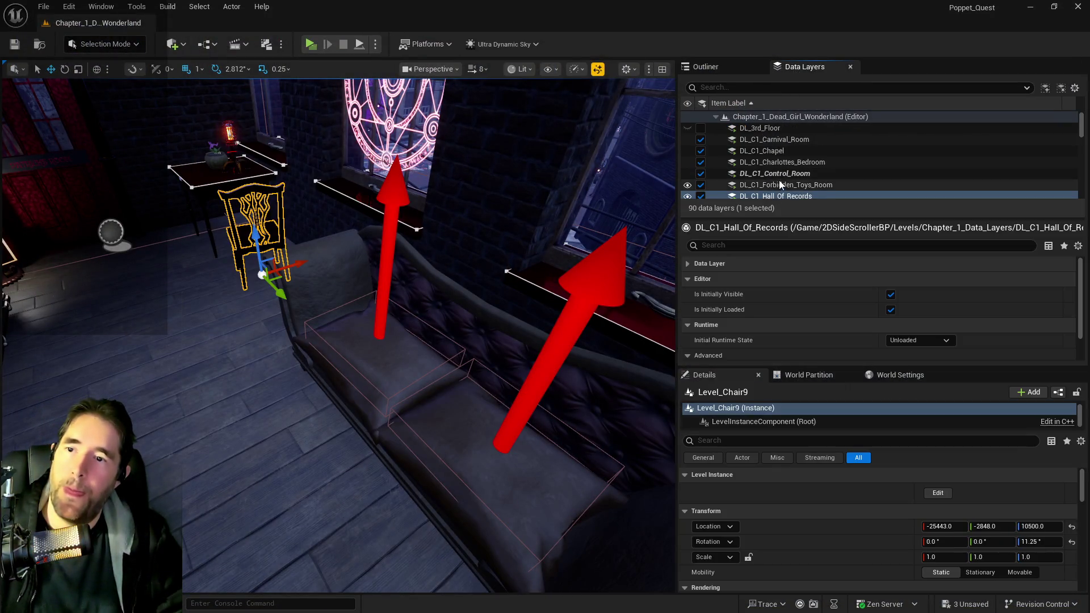
click(773, 173)
right_click(775, 173)
click(810, 274)
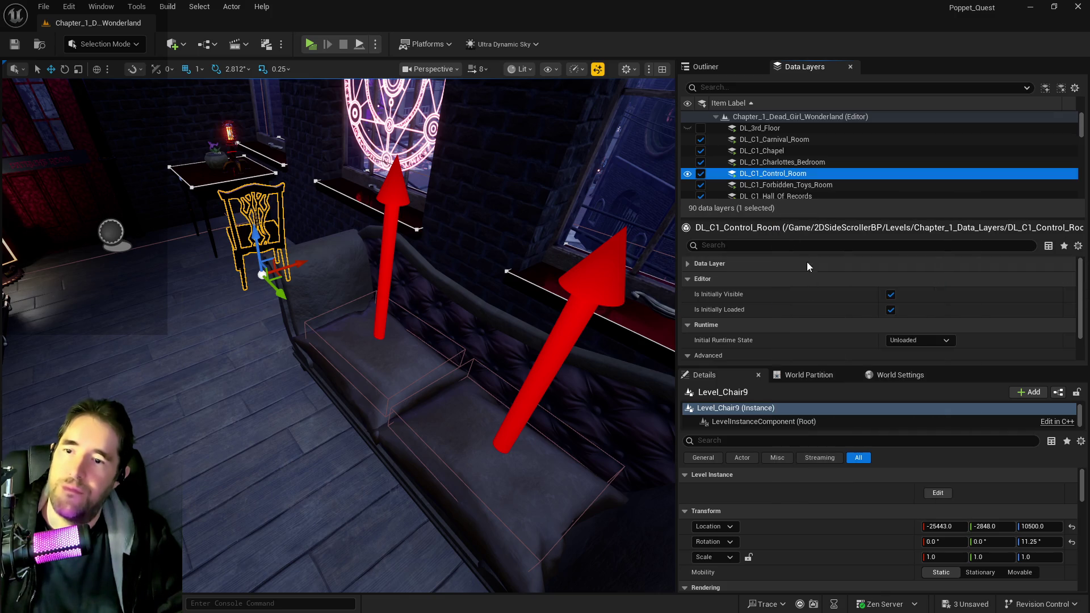
scroll(764, 170, down, 1)
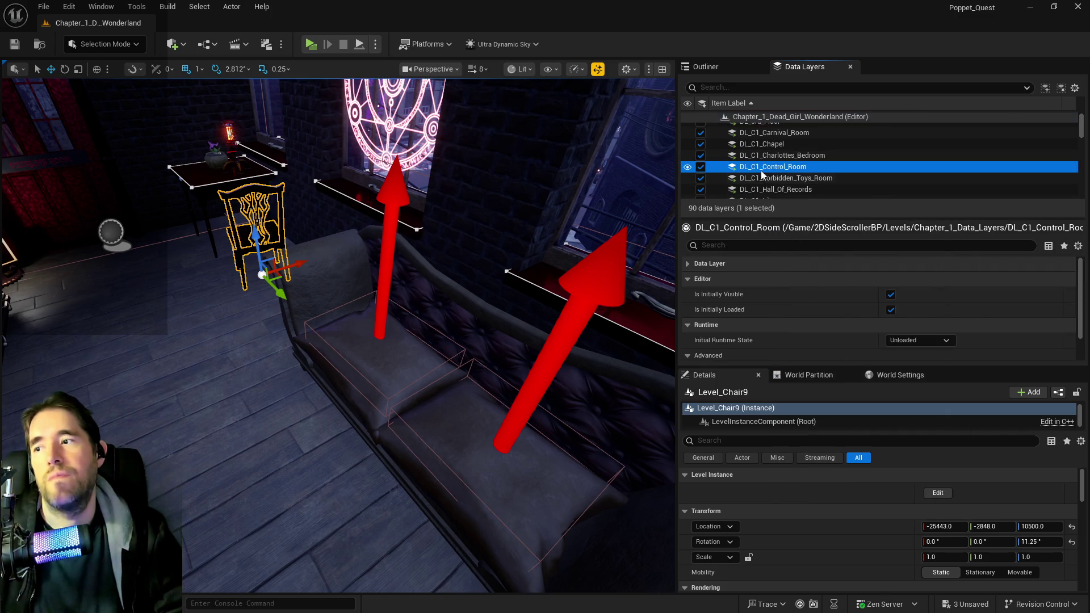
right_click(762, 170)
click(806, 283)
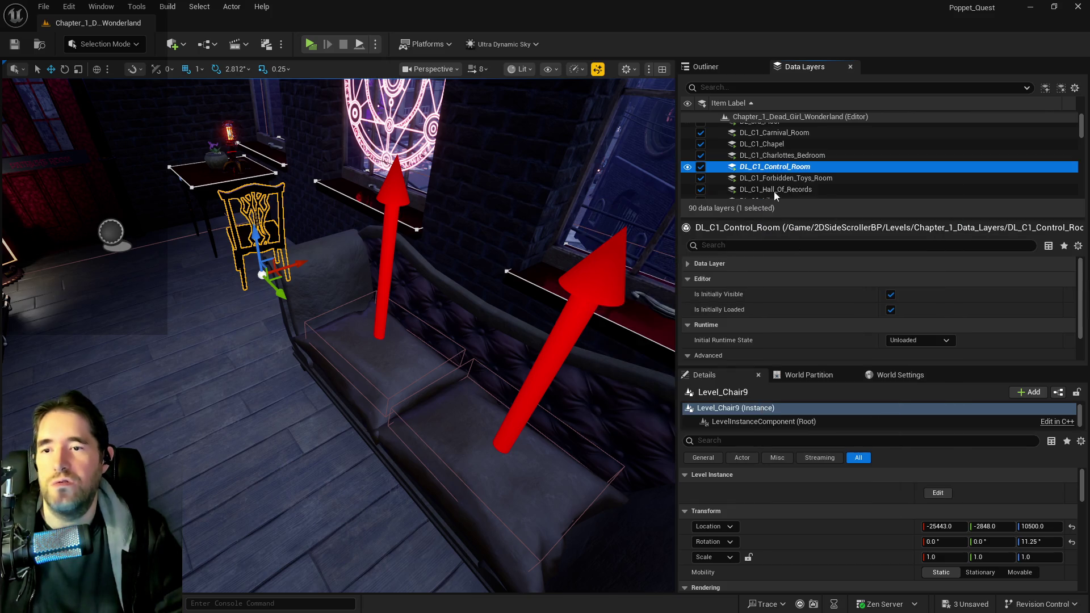
right_click(763, 179)
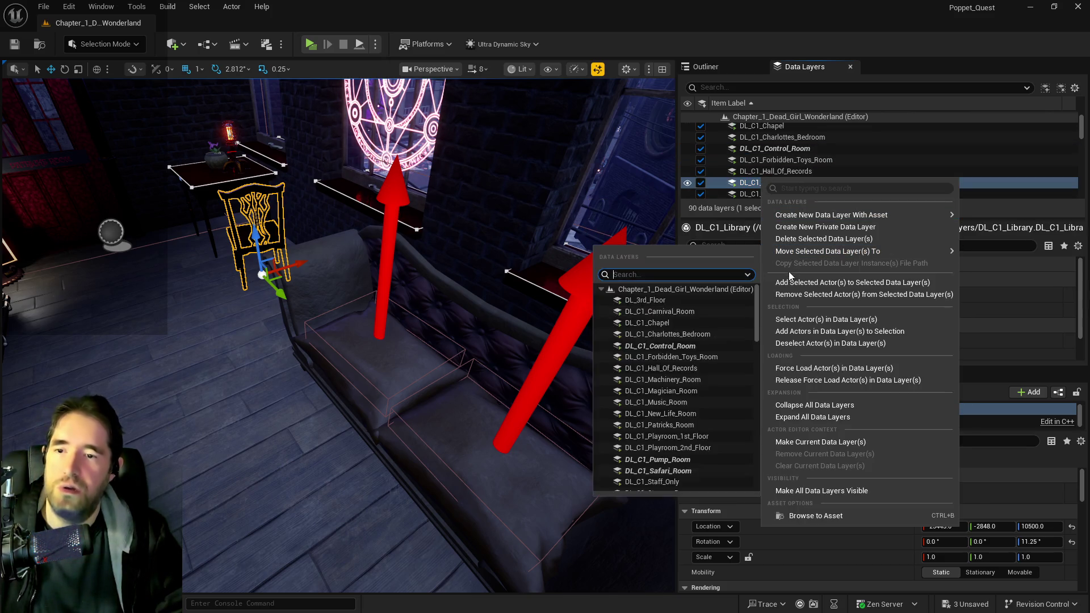
click(785, 281)
right_click(775, 184)
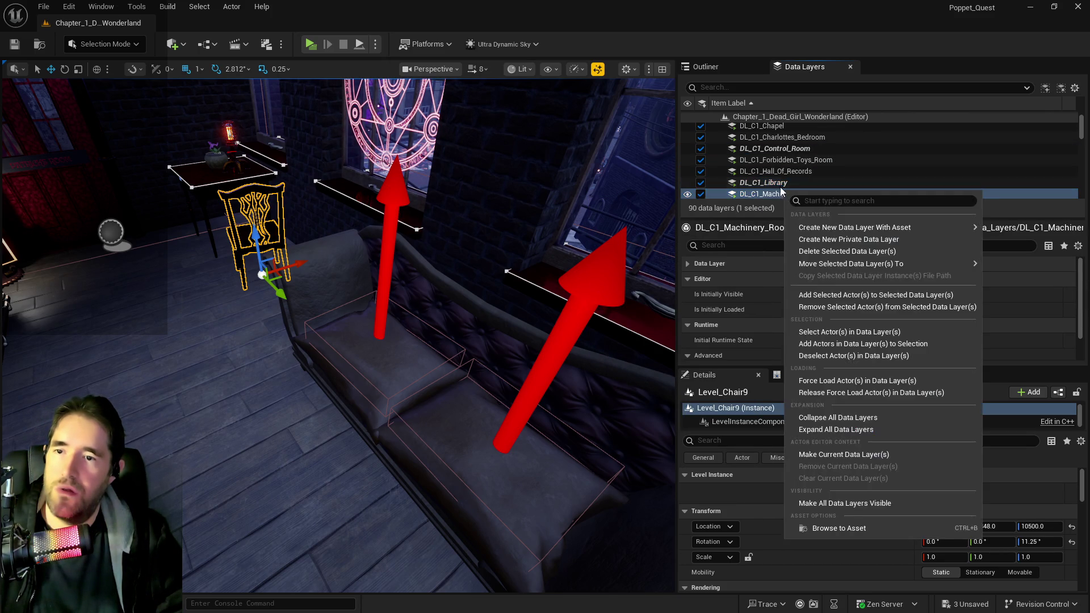
click(817, 300)
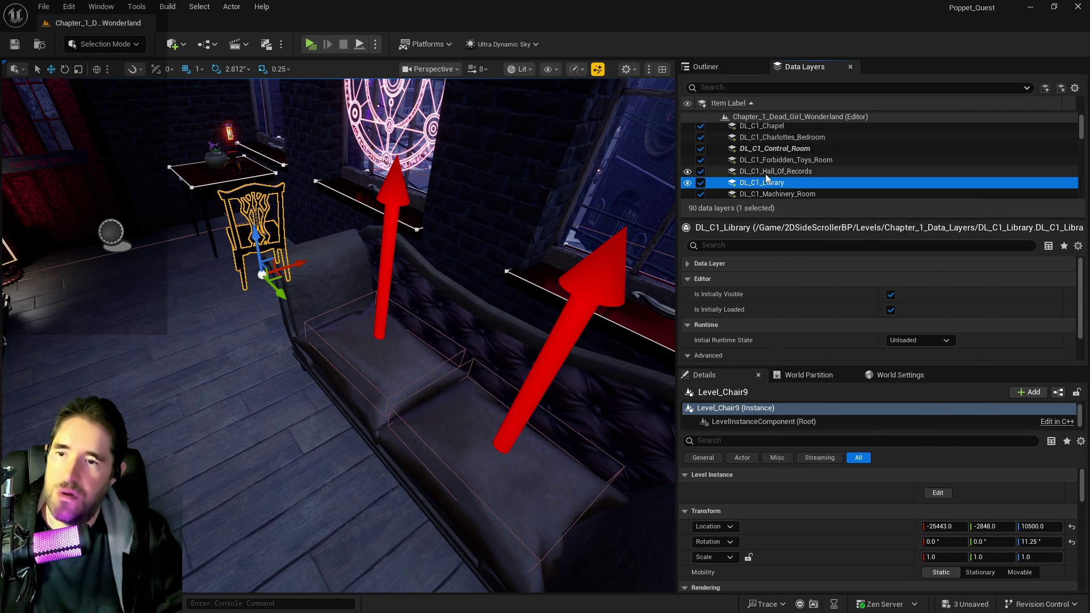
Add the chair to the DL_C1_Hall_Of_Records data layer and centre the view on it.
right_click(766, 175)
click(817, 279)
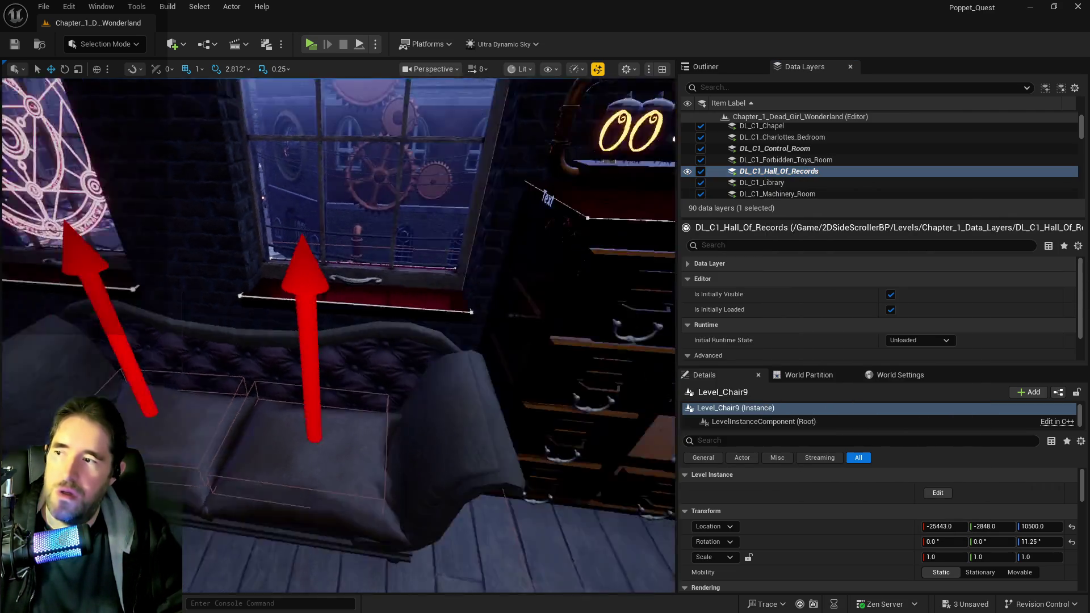
key(f)
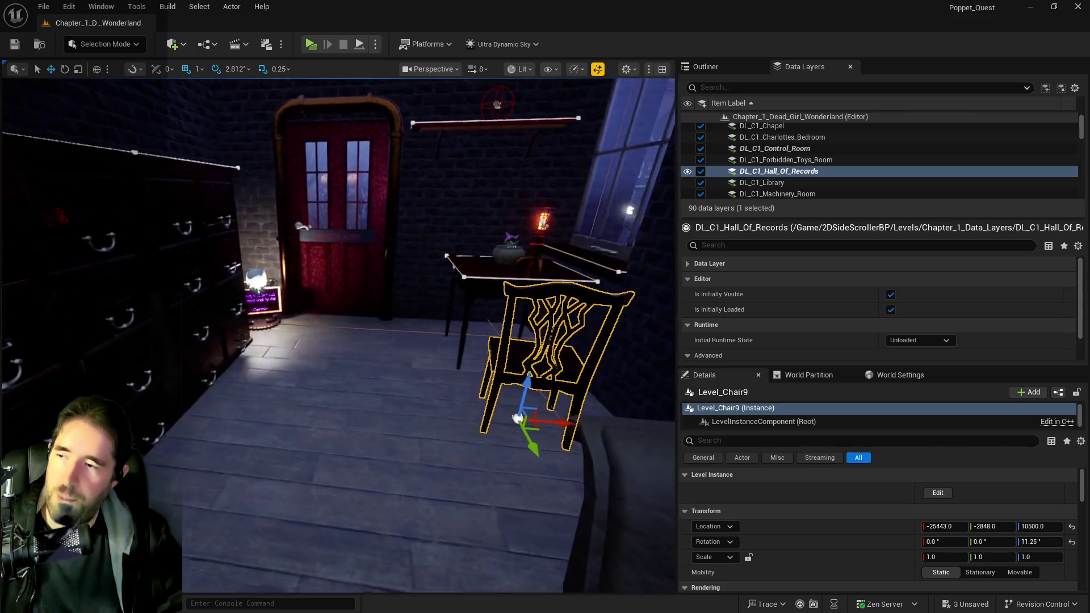
click(309, 46)
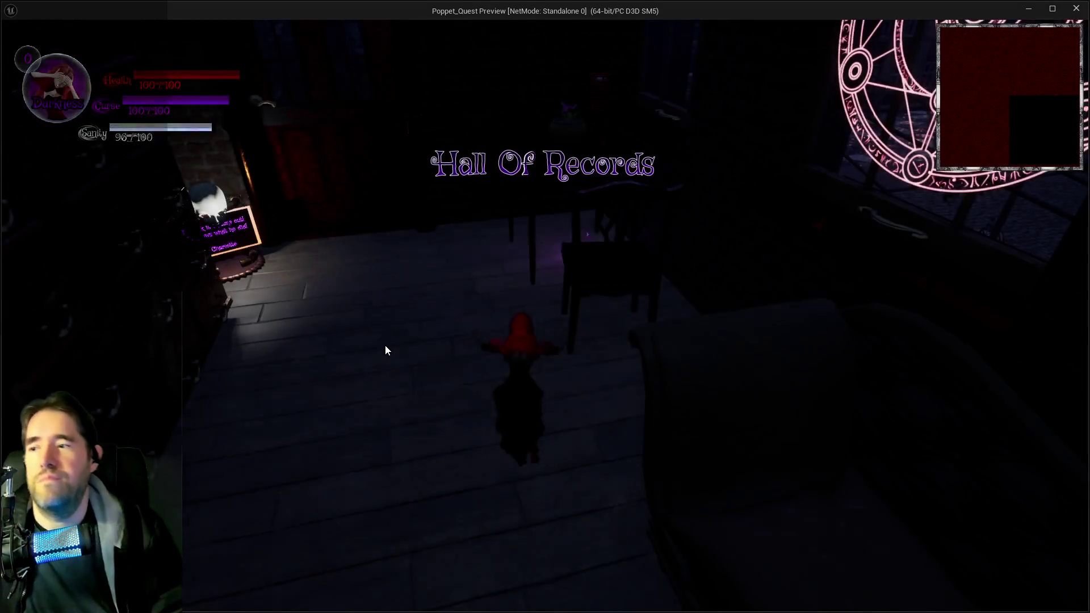
Run to the chair, switch to Light form, climb onto the desk, and toggle the inventory.
key(w)
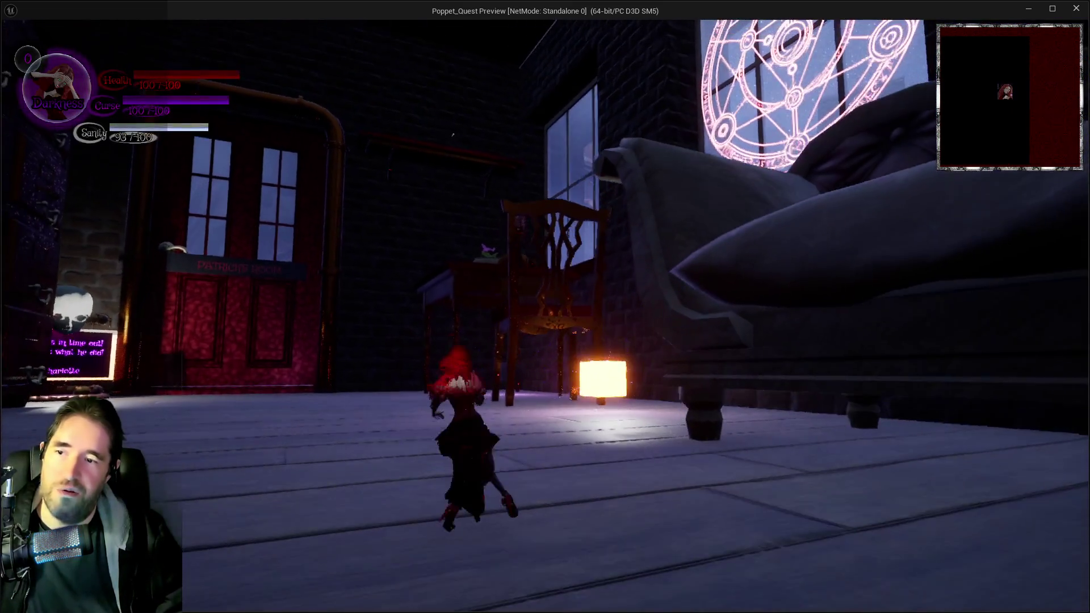
key(w)
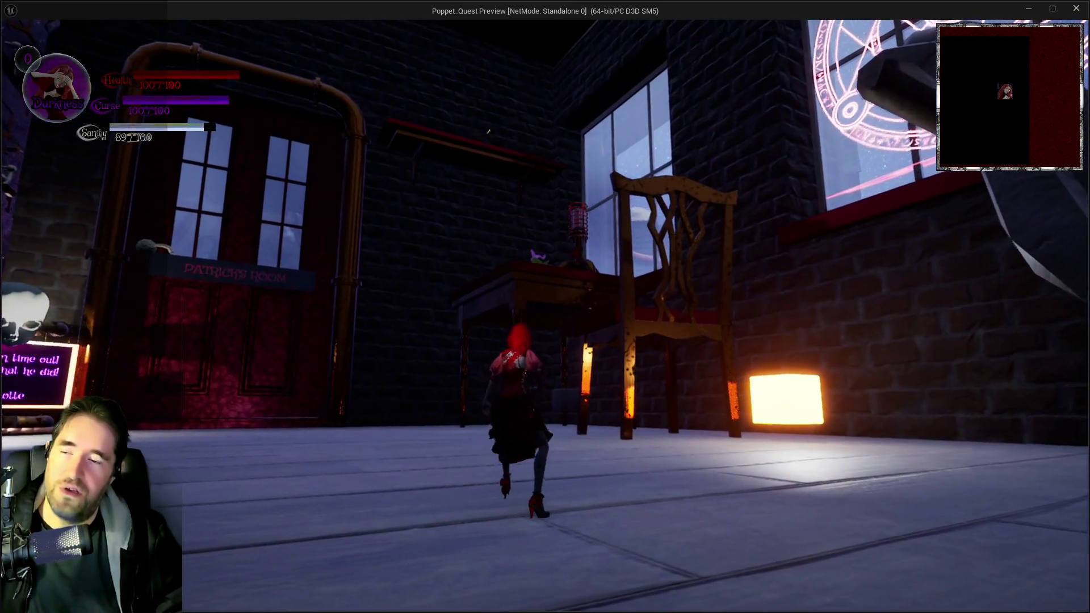
key(w)
key(q)
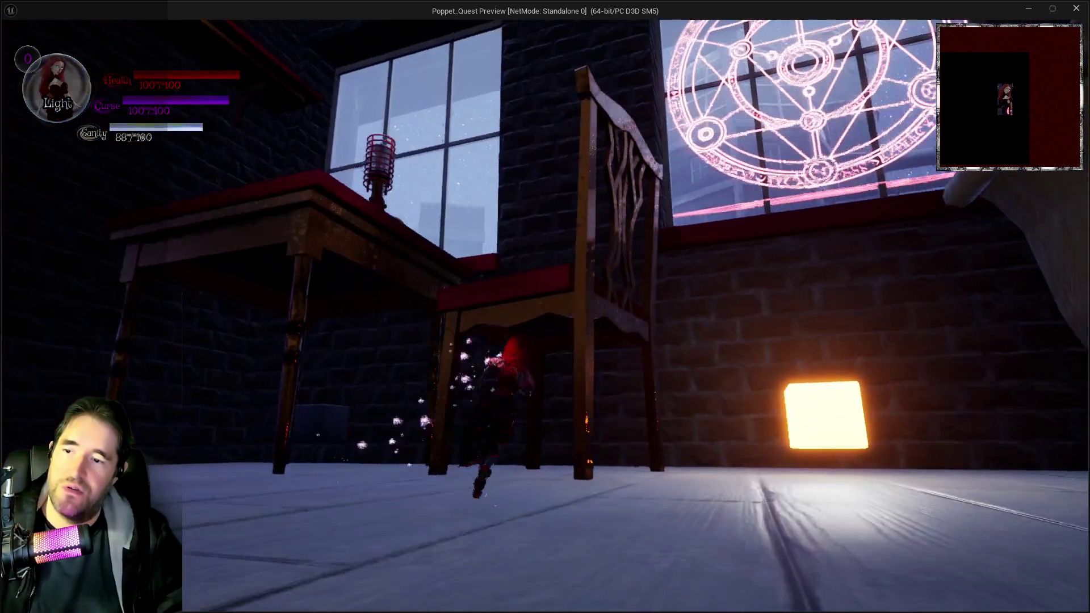
key(w)
key(space)
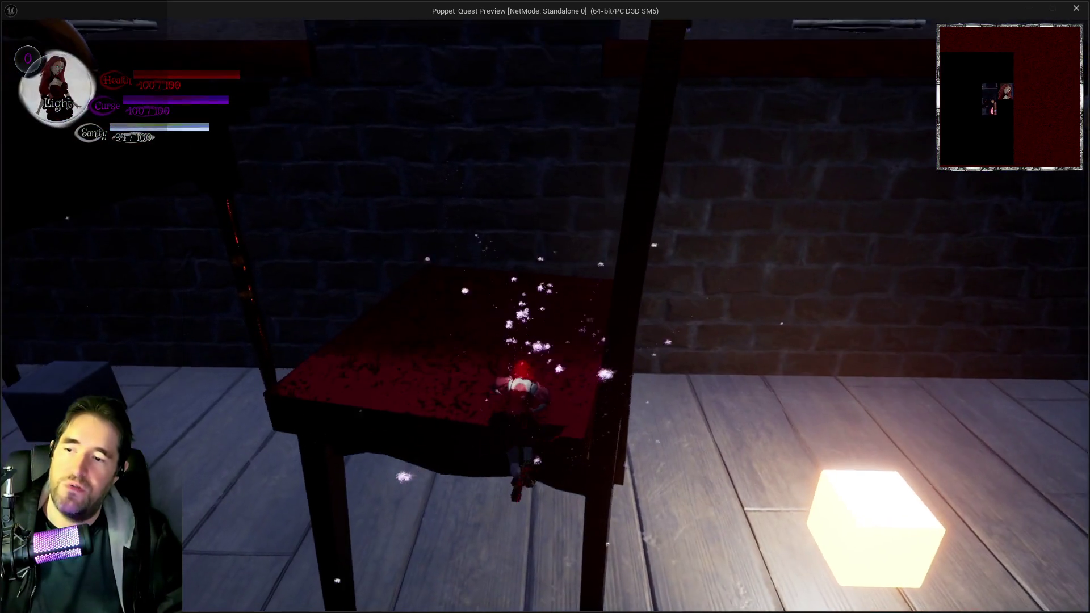
key(w)
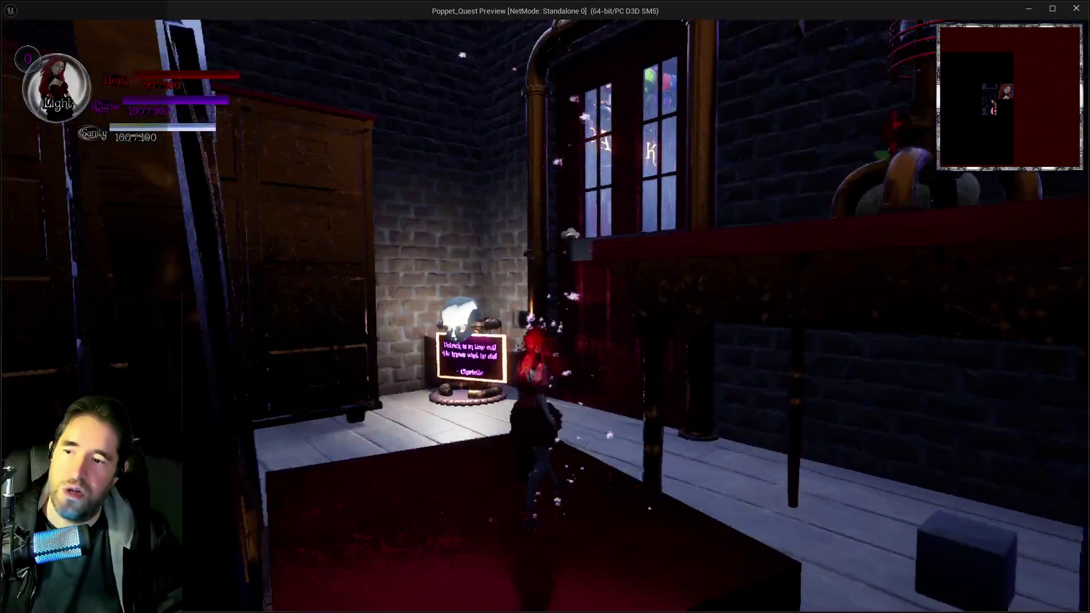
key(w)
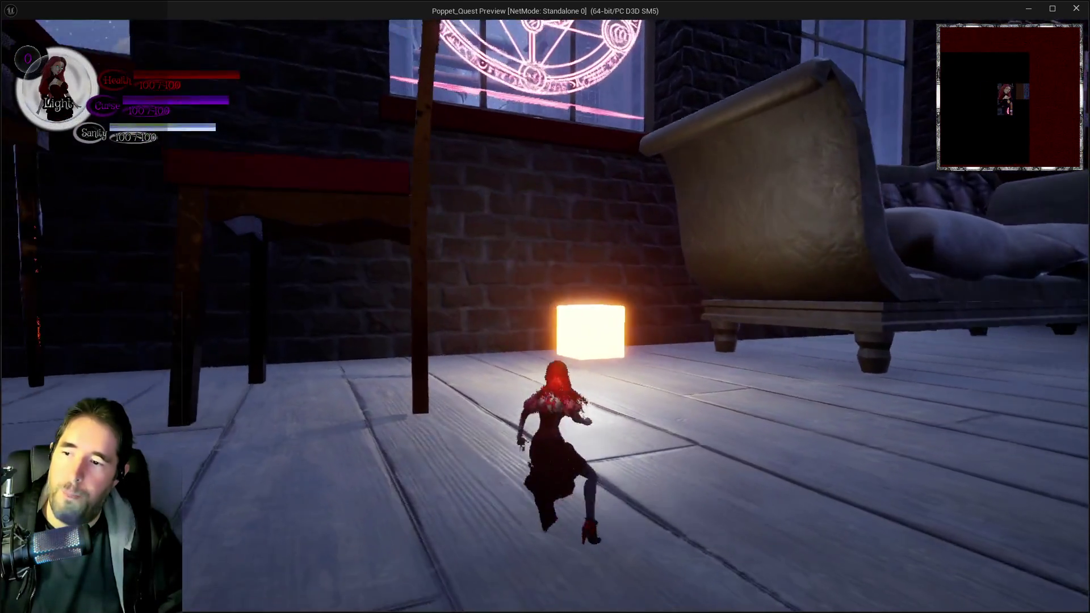
key(i)
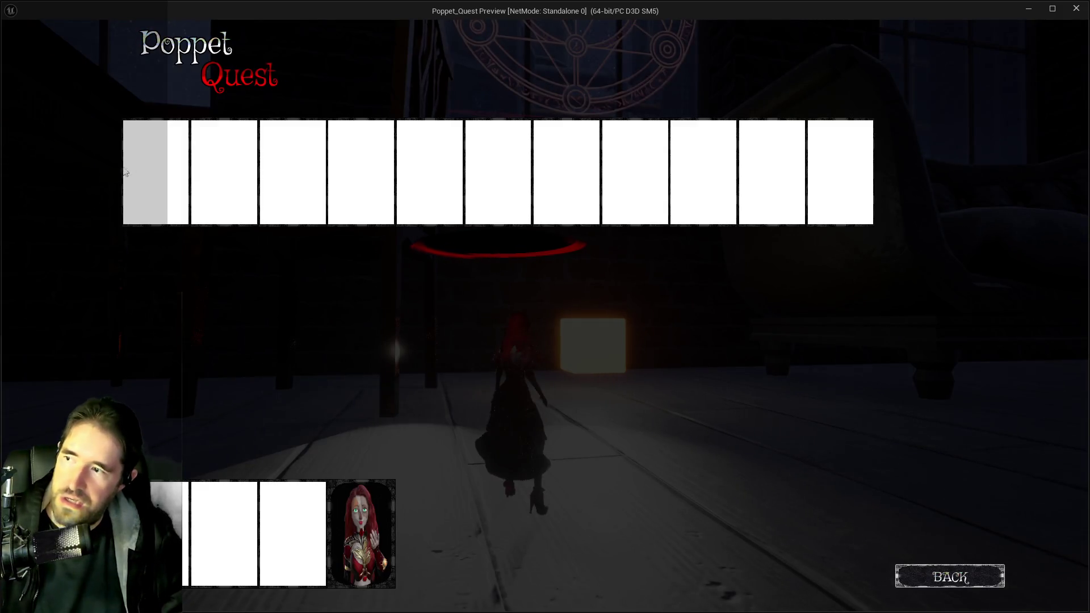
key(i)
key(w)
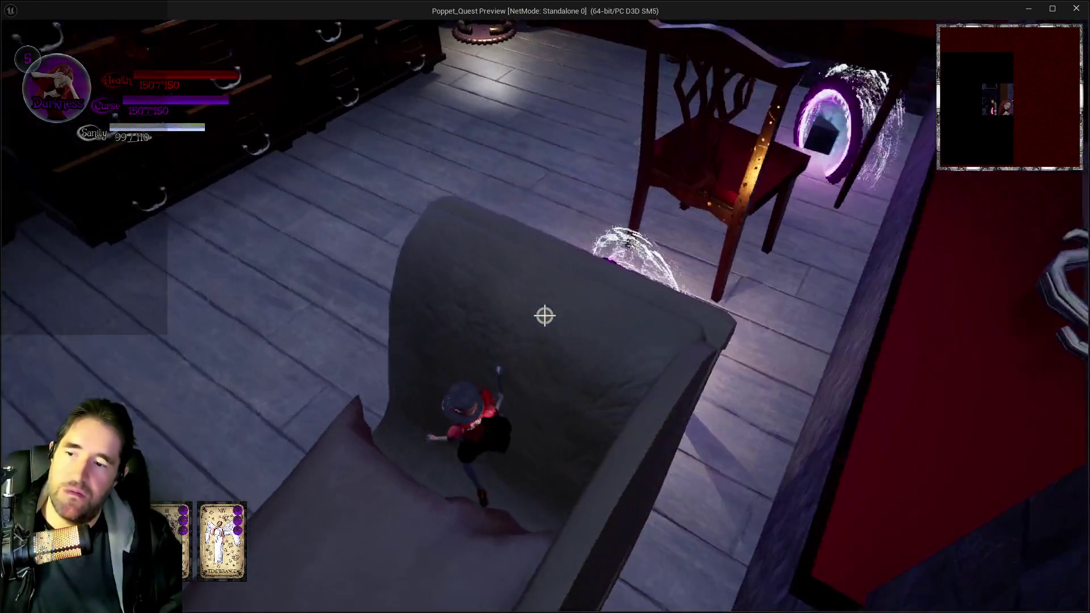
Jump onto the sofa and table, run along the sofa toward the cube, then return to the editor.
key(w)
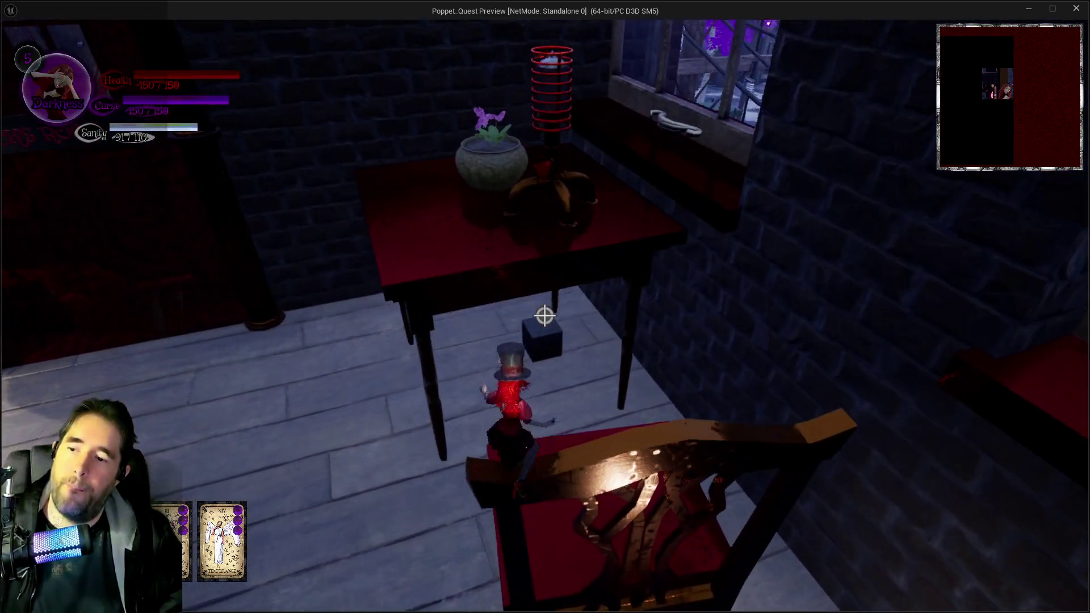
key(space)
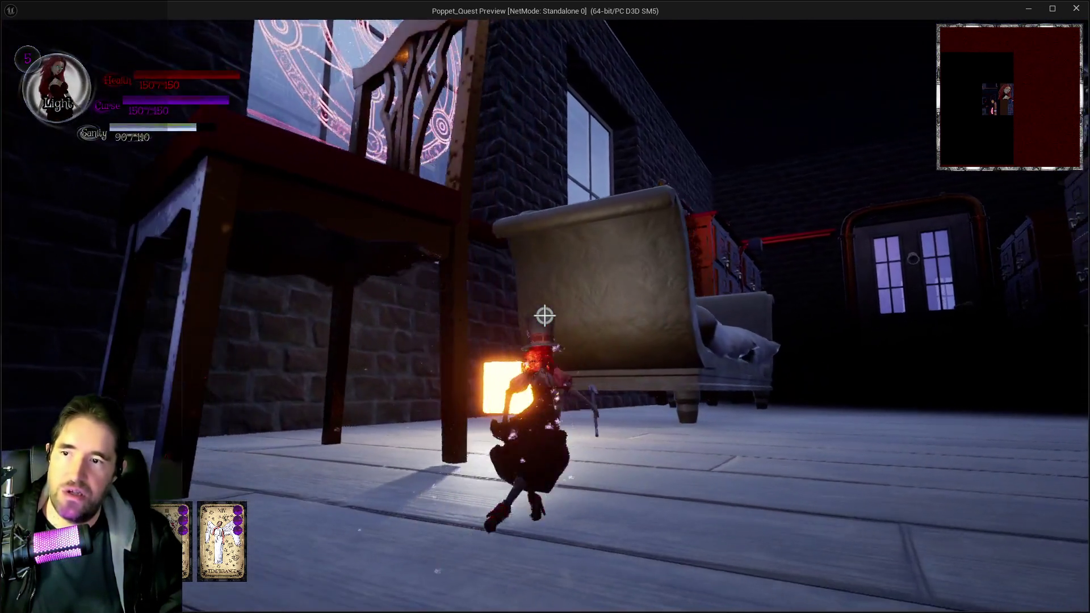
key(d)
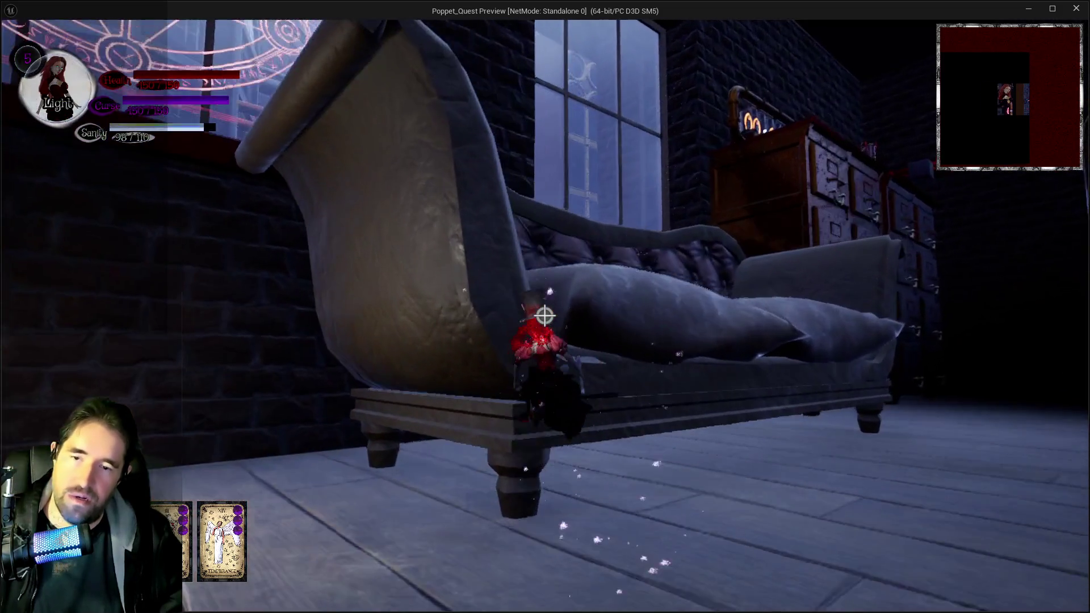
key(w)
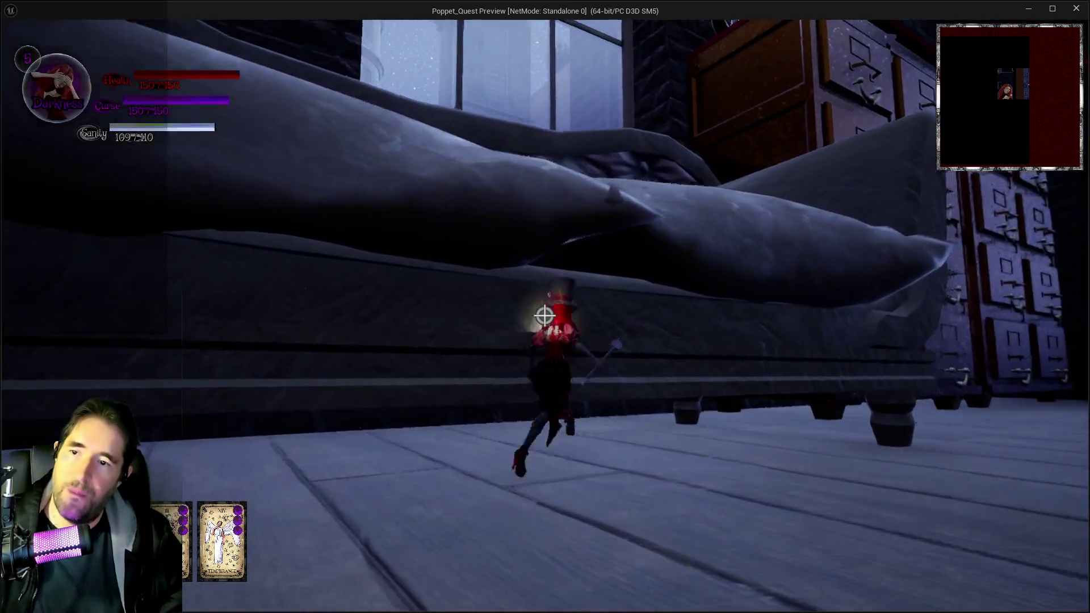
key(space)
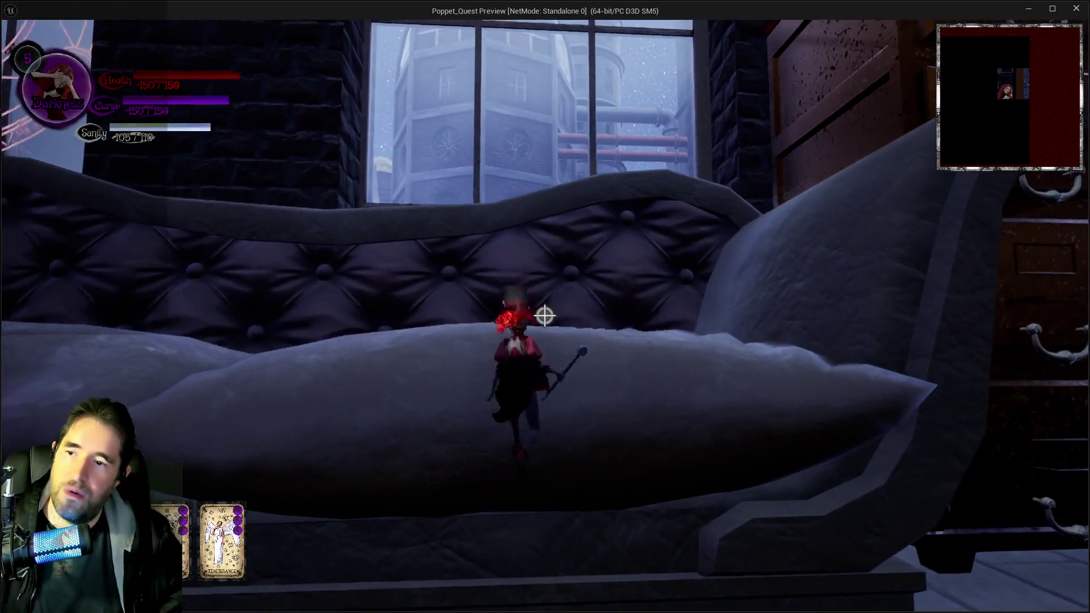
key(space)
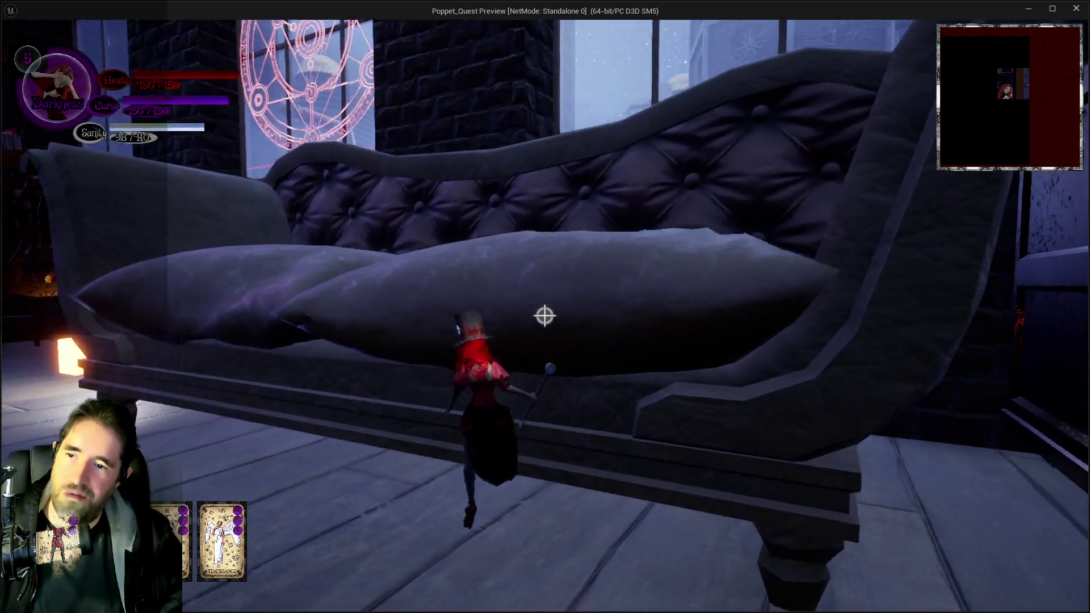
key(space)
key(w)
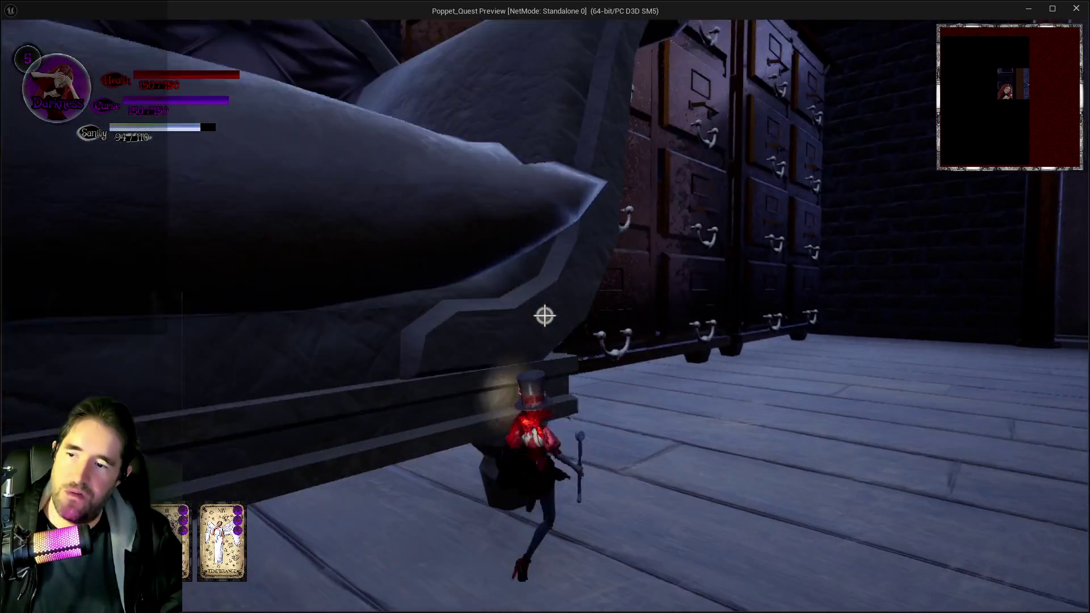
key(w)
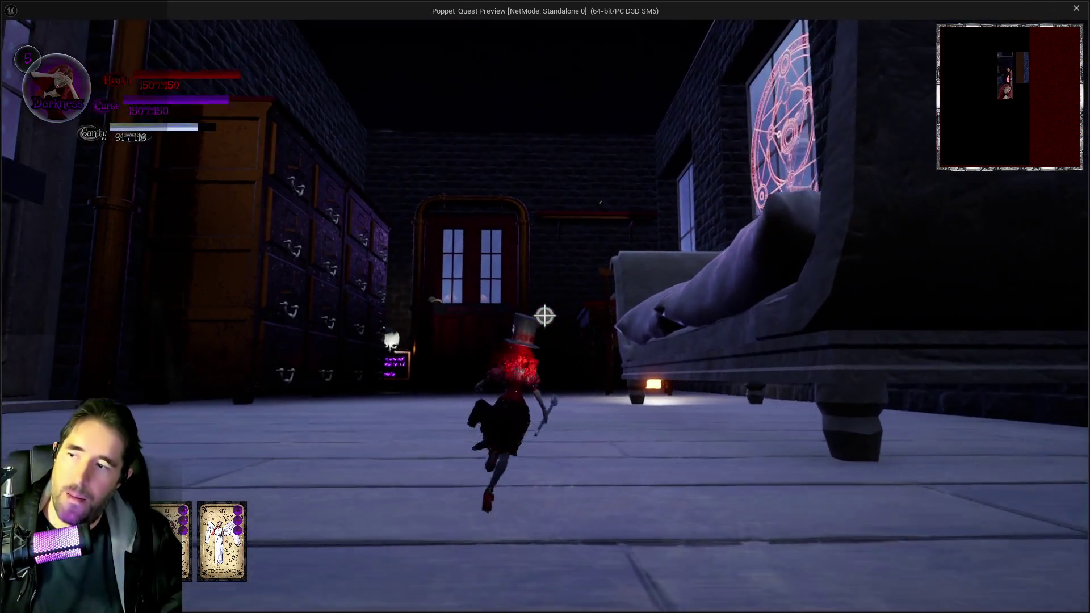
key(w)
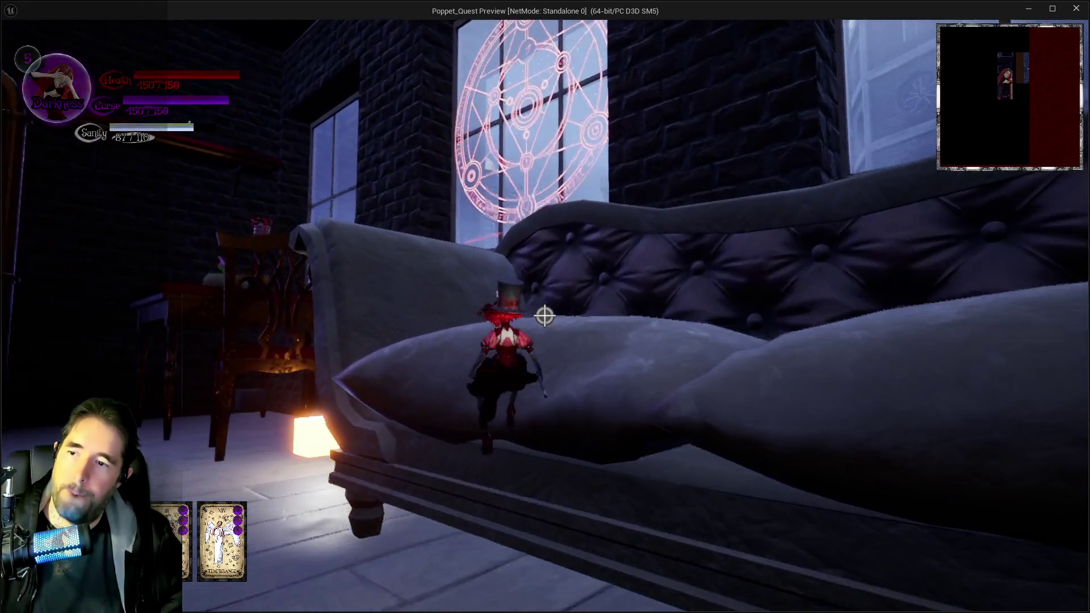
key(w)
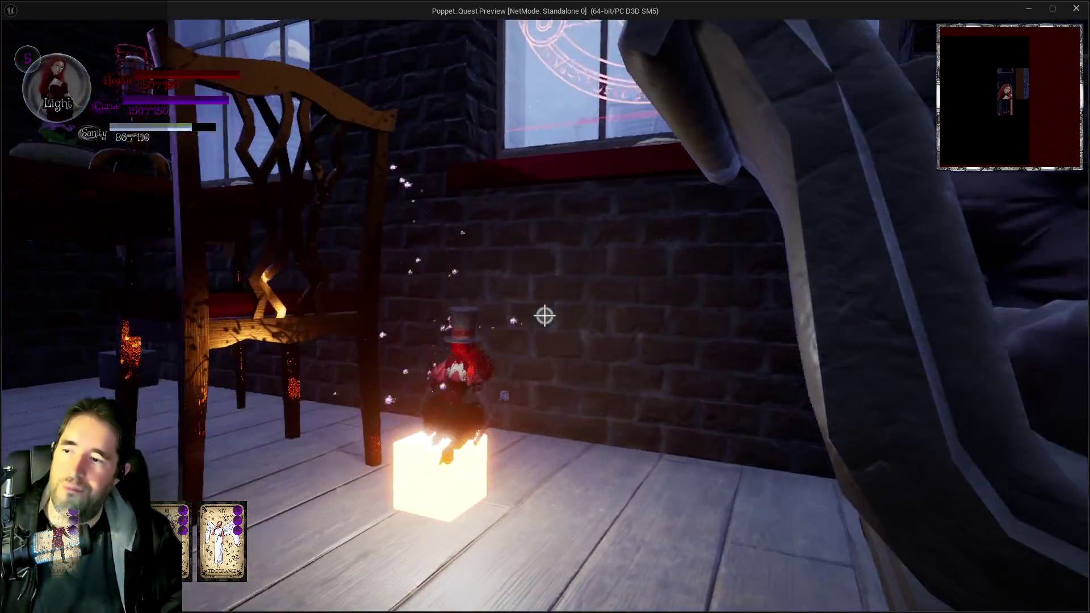
key(w)
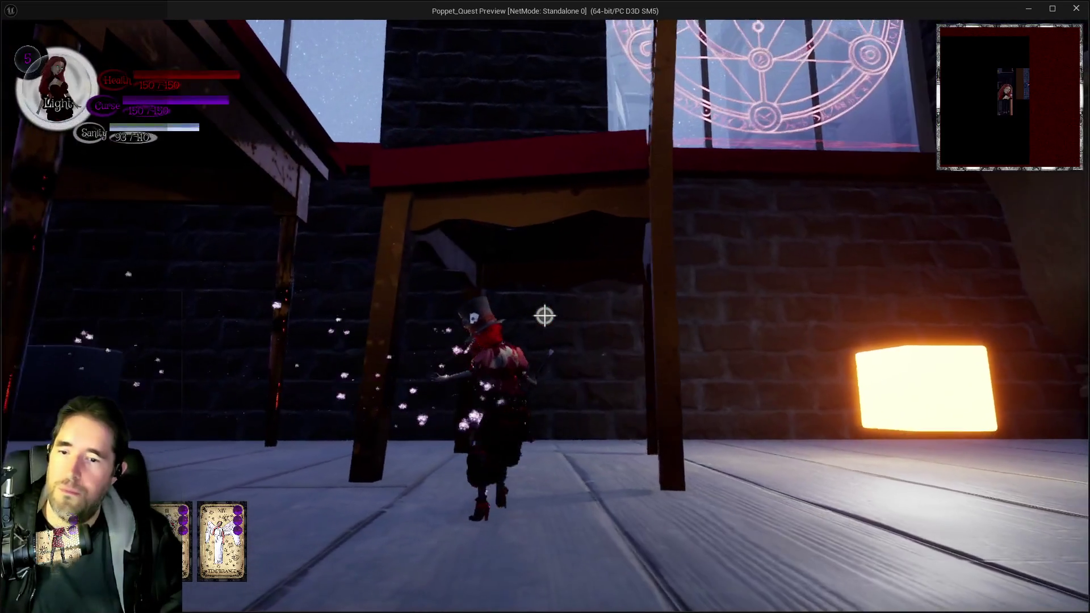
key(alt+Tab)
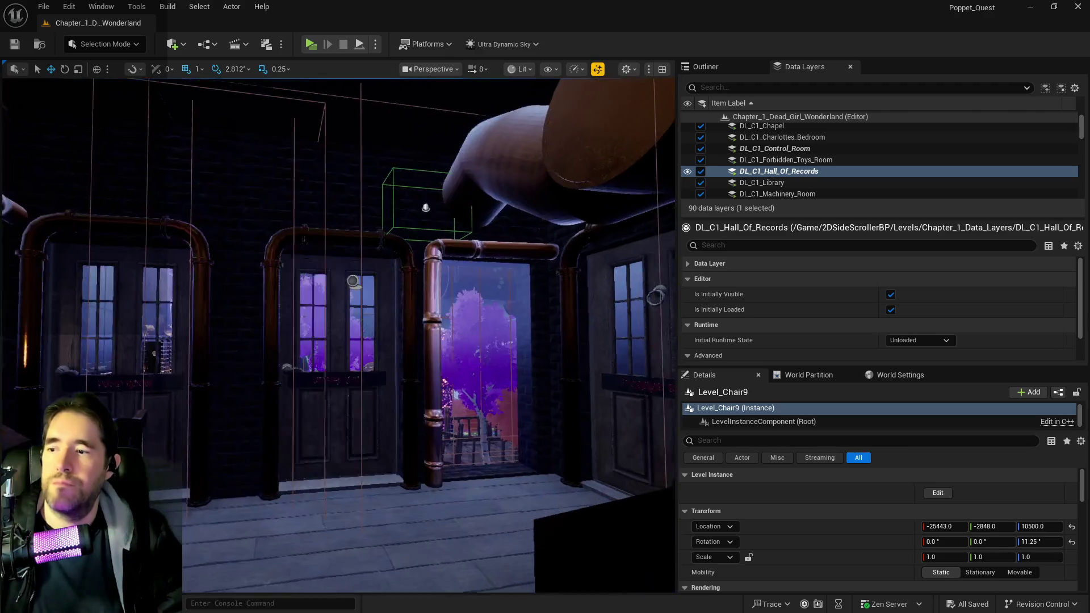
scroll(437, 448, up, 3)
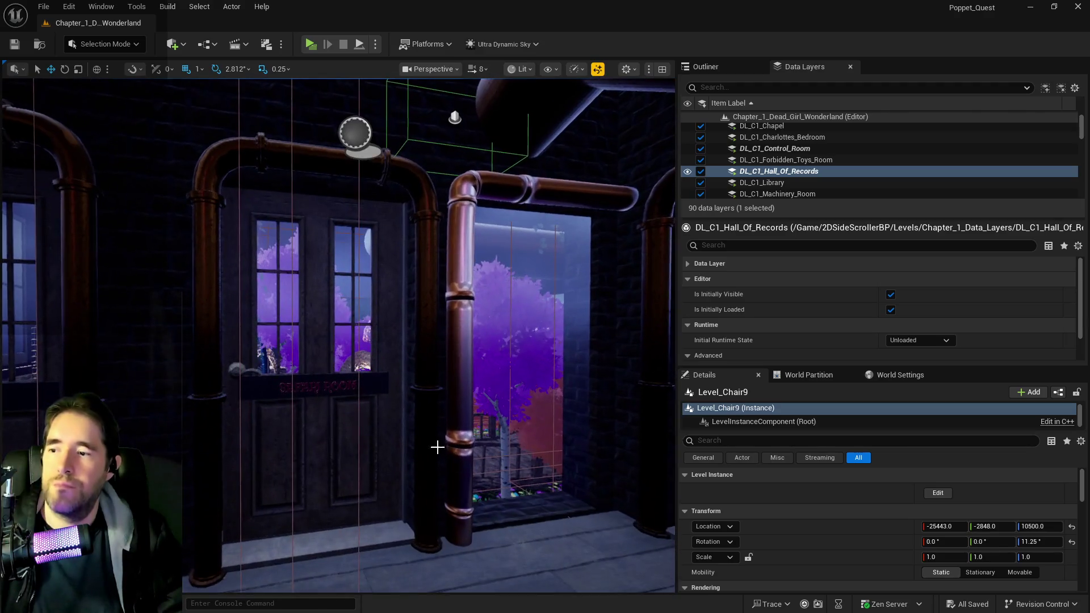
Select the room info actor and set Spawn Transform Array[3] Location Z to -1066.
click(355, 131)
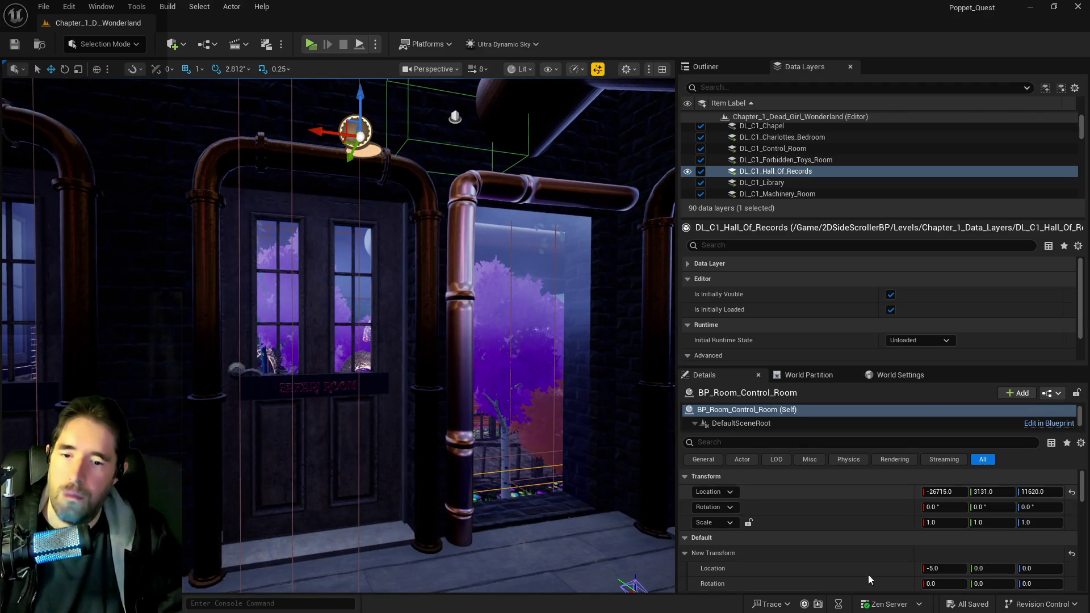
scroll(846, 527, down, 5)
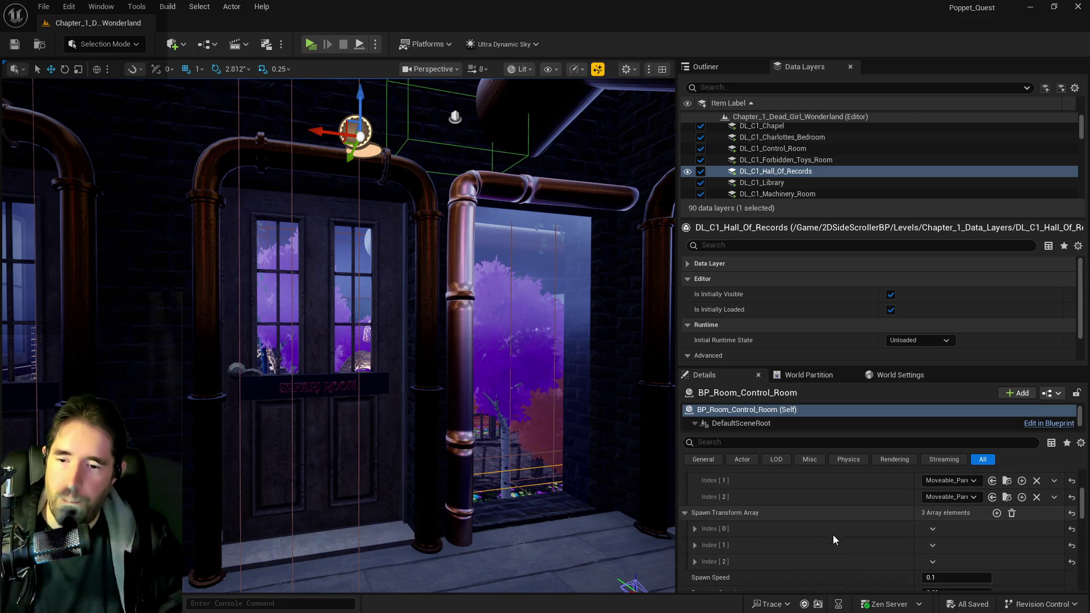
click(695, 474)
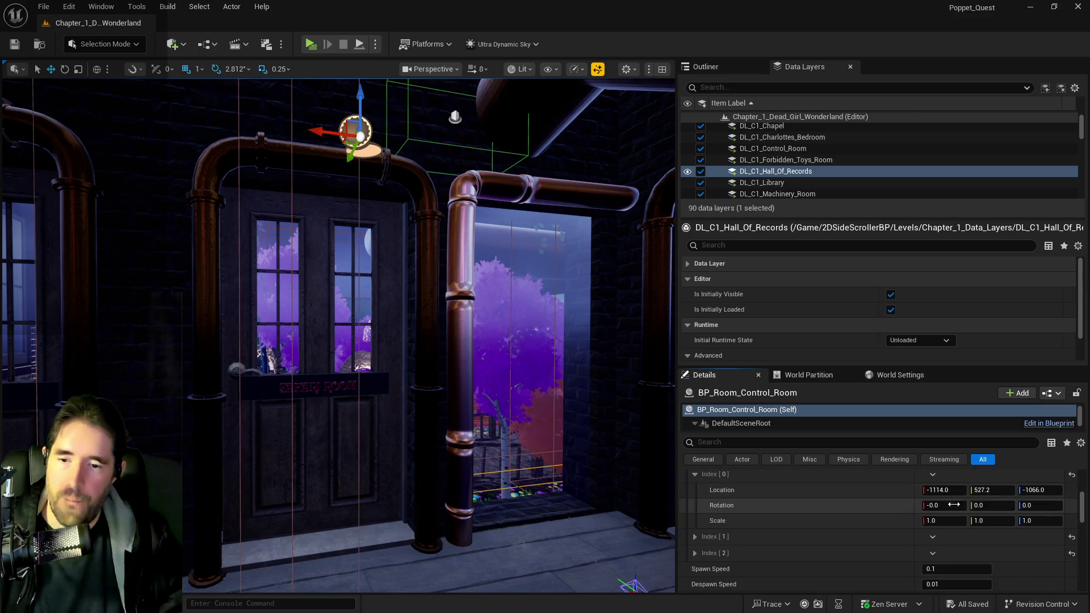
click(1040, 490)
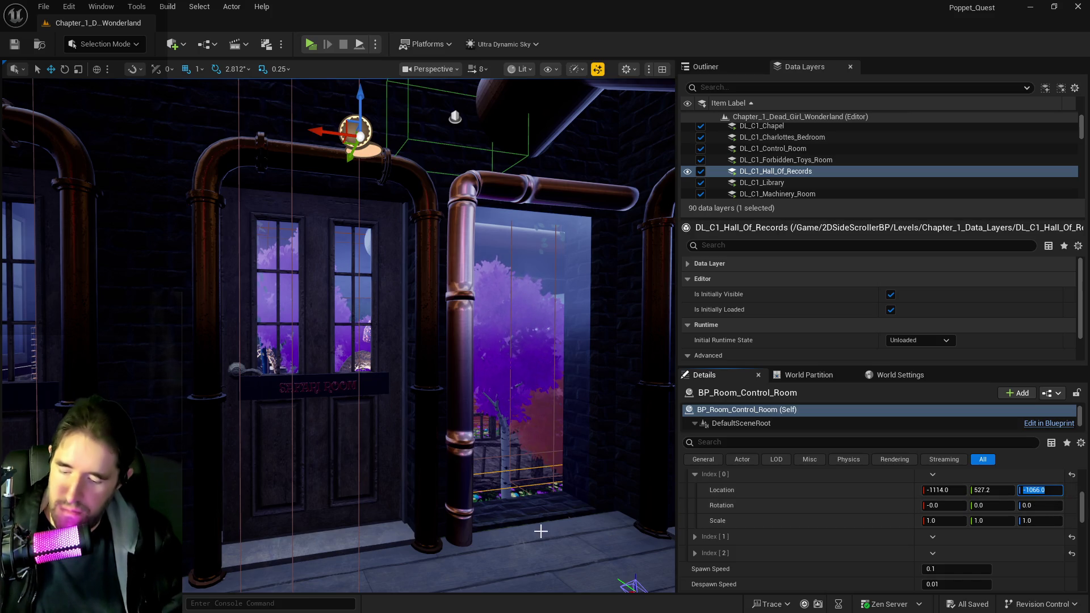
key(w)
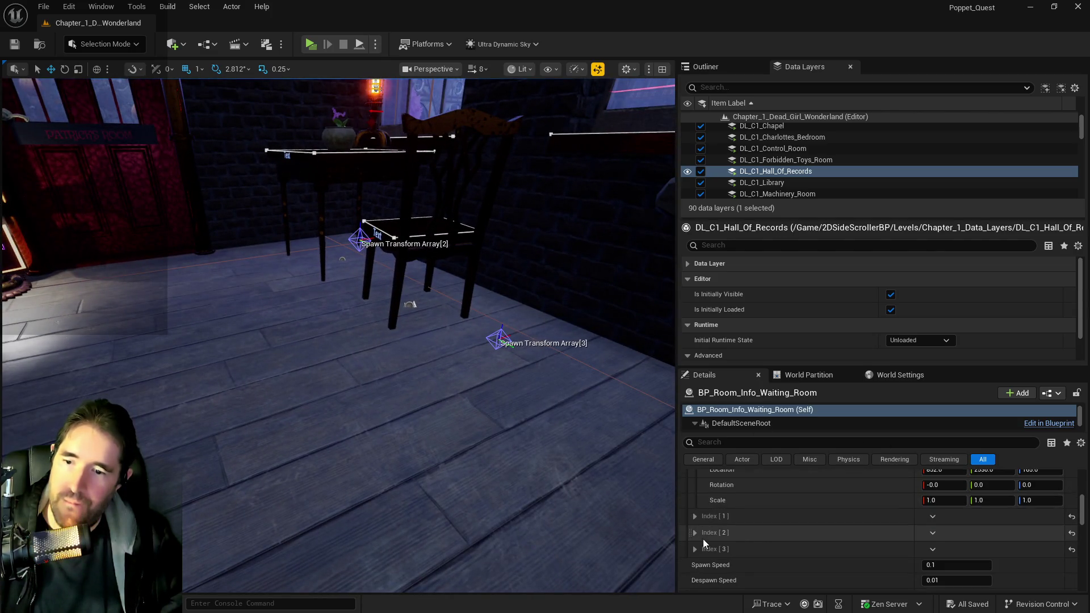
scroll(694, 549, up, 2)
scroll(710, 547, down, 3)
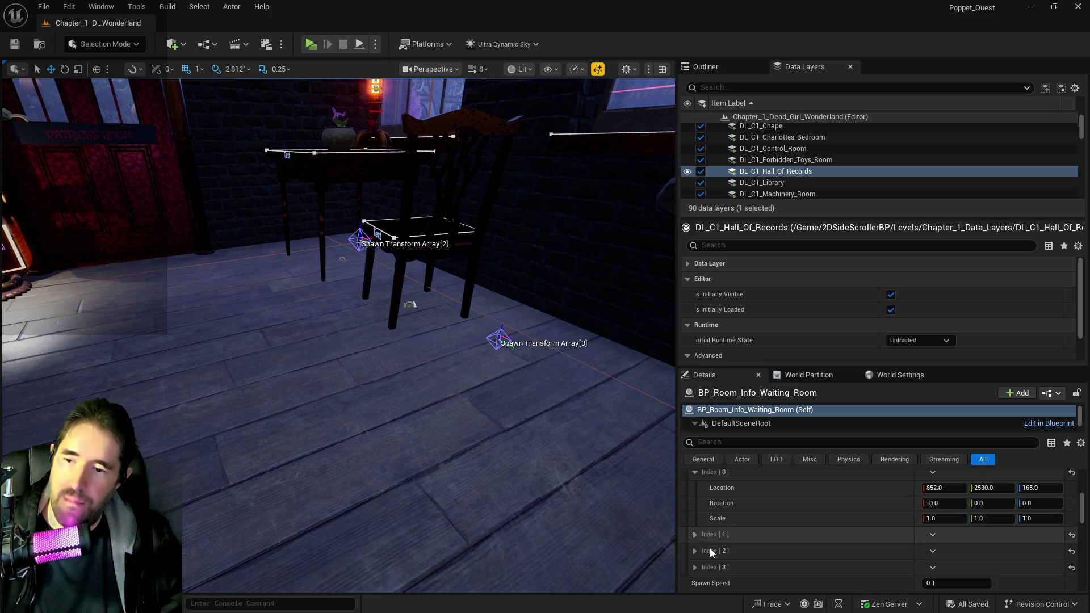
click(697, 551)
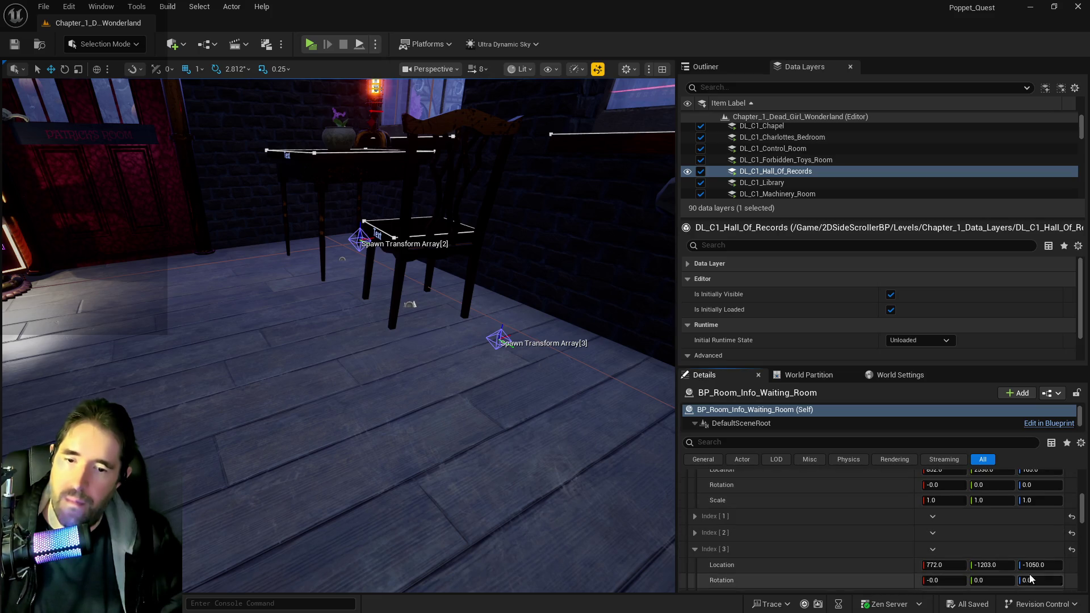
click(1035, 568)
text(-1066)
key(Return)
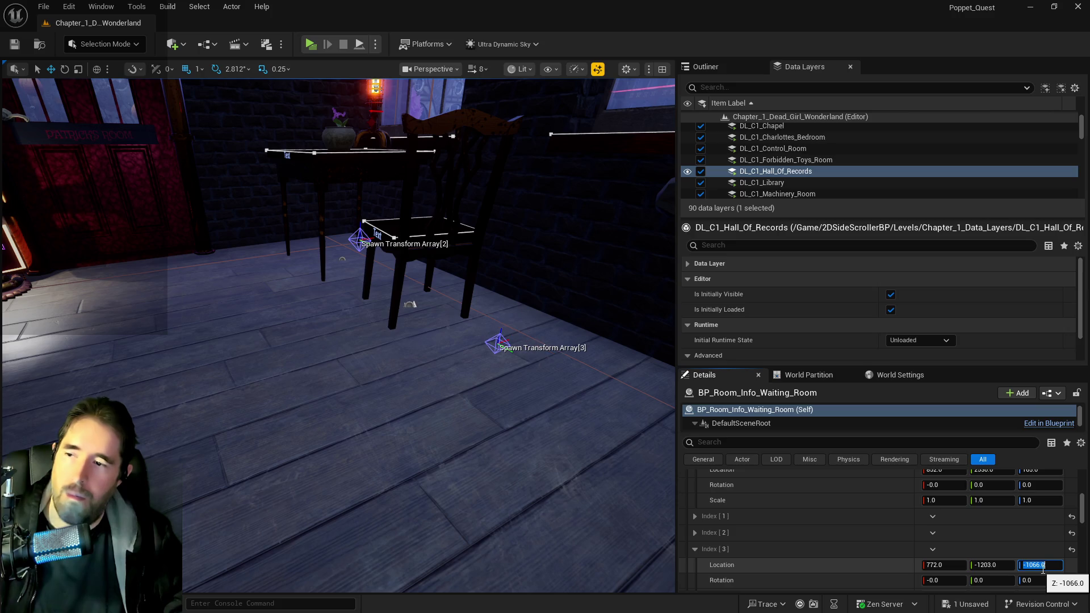
Paste -1066 into Spawn Transform Array[2]'s Location Z as well.
click(353, 238)
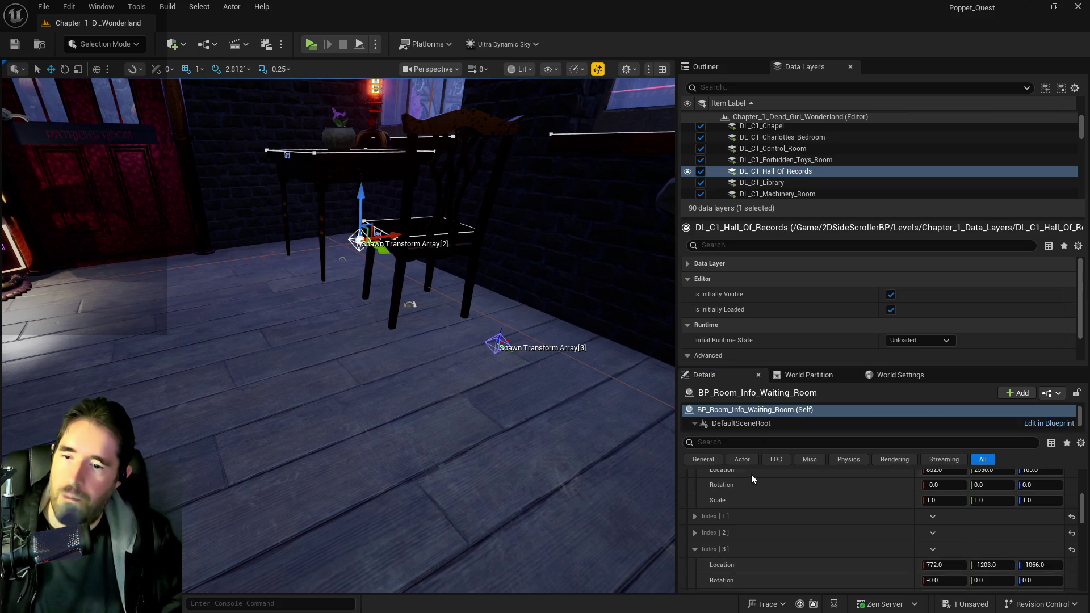
click(695, 533)
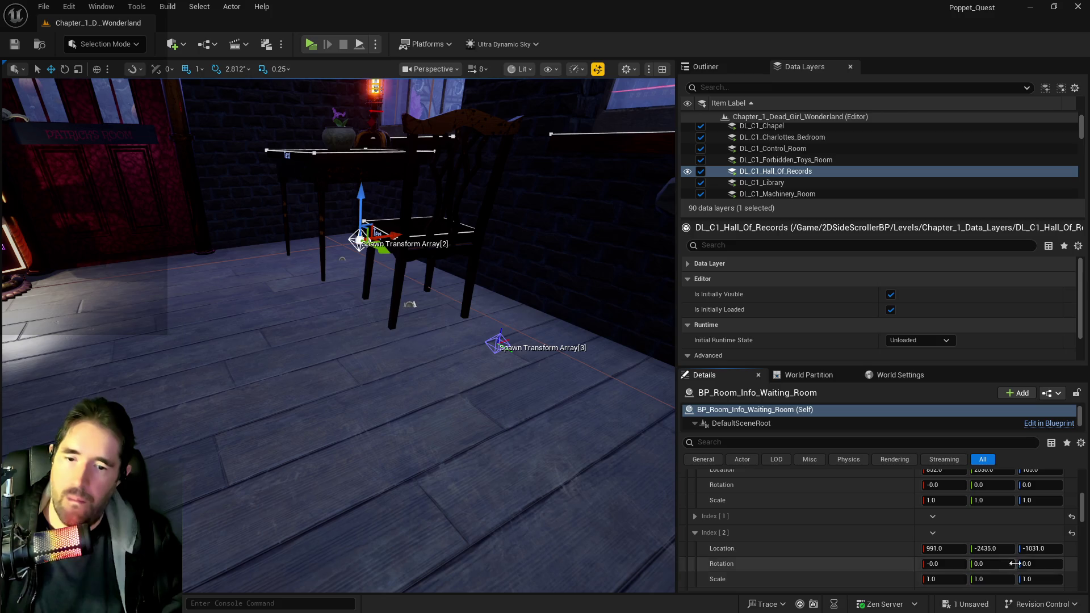
click(1035, 549)
text(-1066.0)
key(Return)
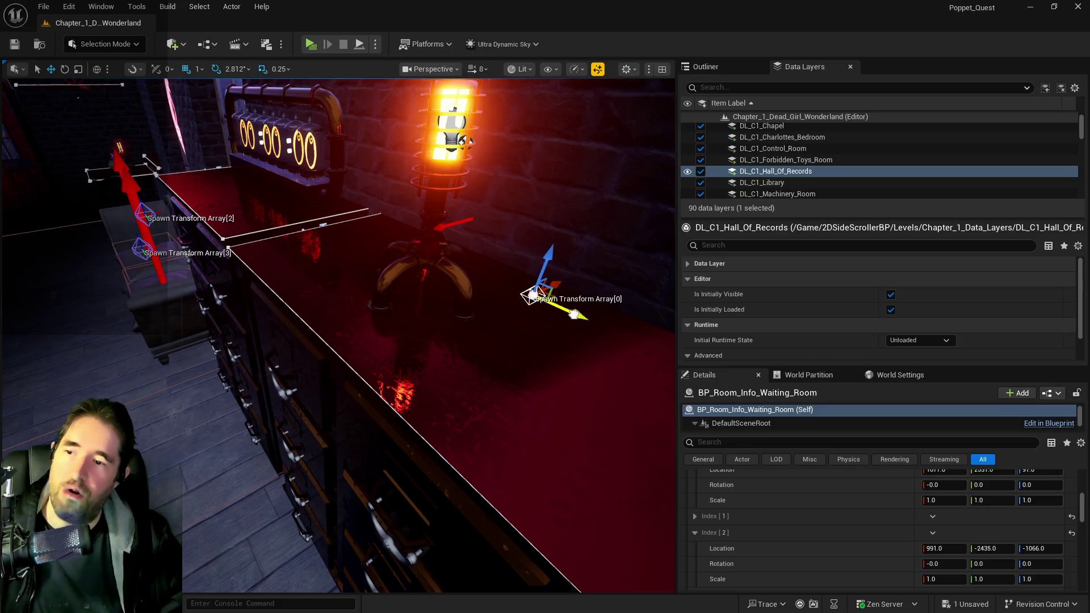
Slide spawn marker [0] along the dresser near the lamp, undo a trial move of [1], and save.
drag(573, 314, 607, 330)
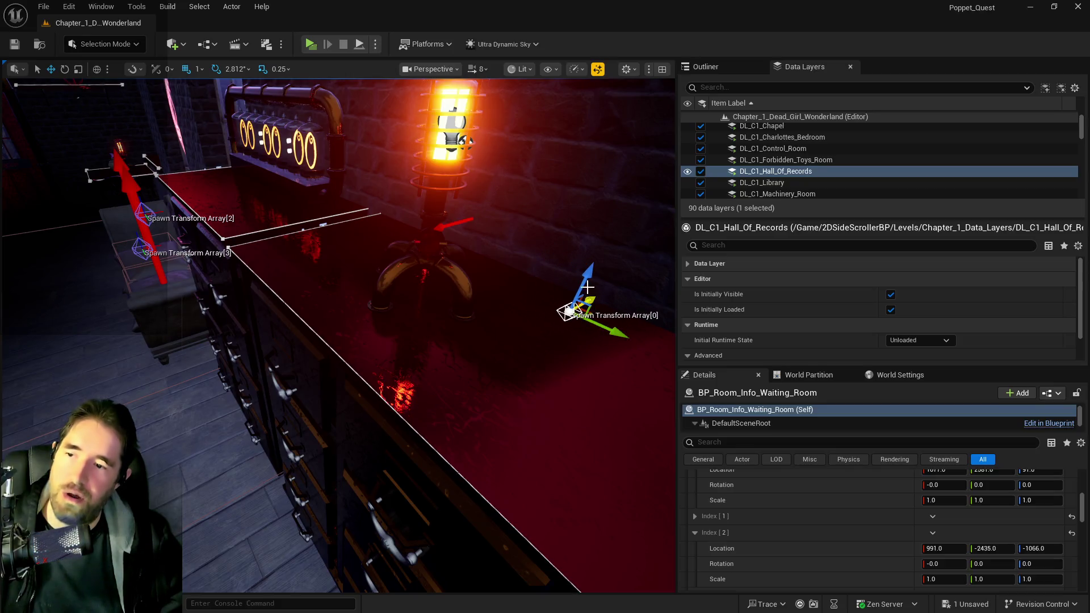
drag(585, 287, 584, 280)
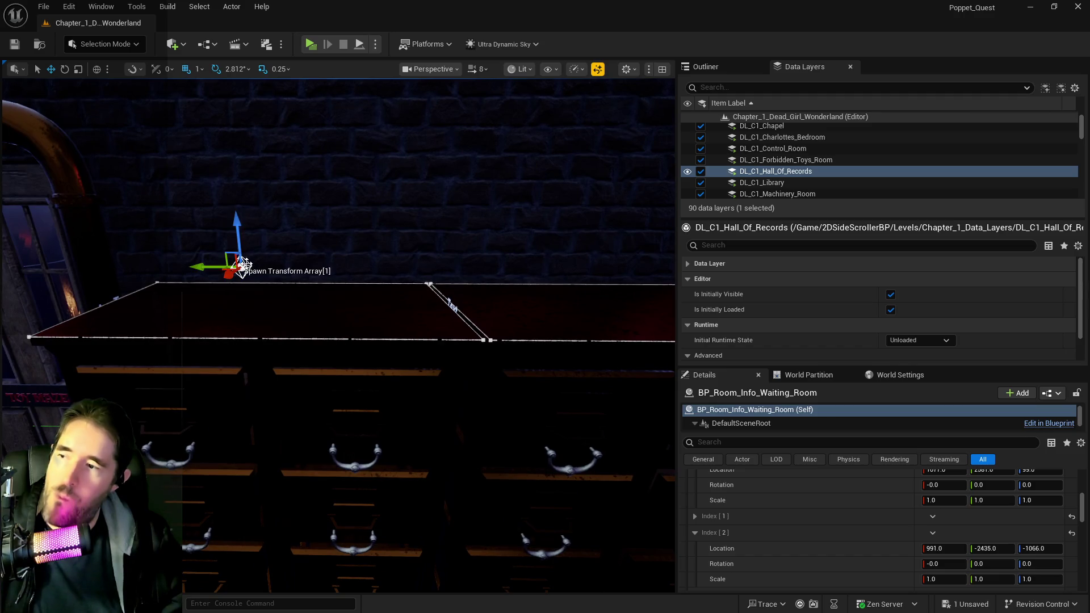
drag(243, 265, 331, 265)
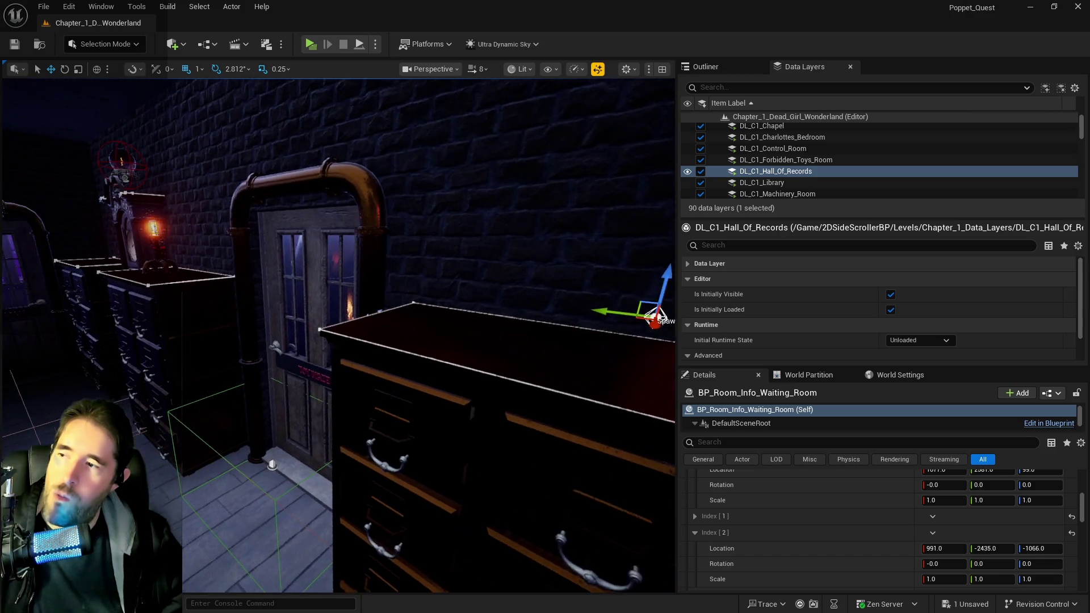
key(ctrl+z)
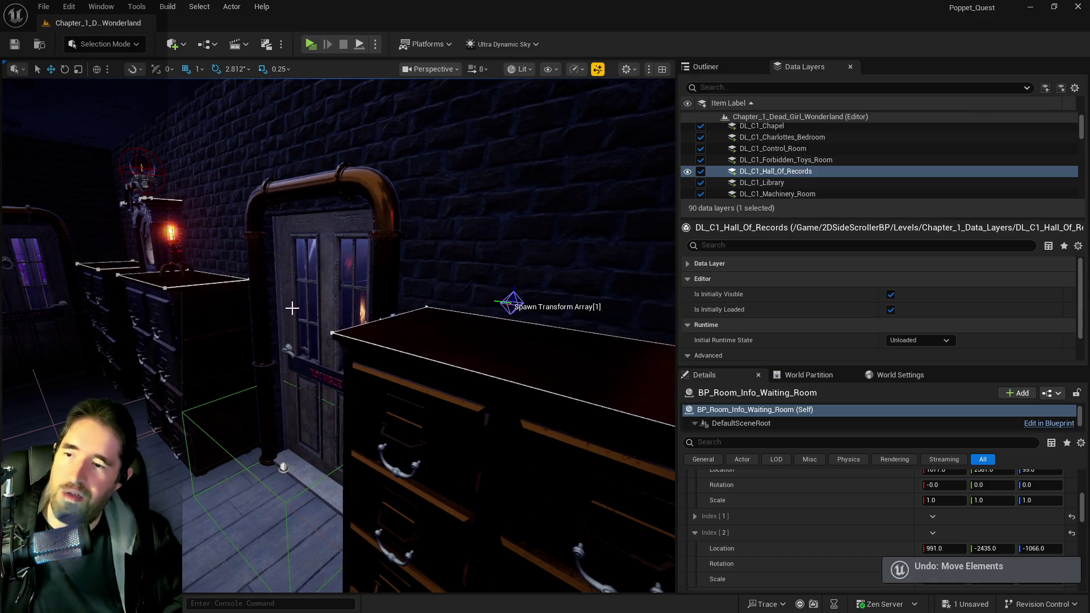
scroll(292, 305, up, 3)
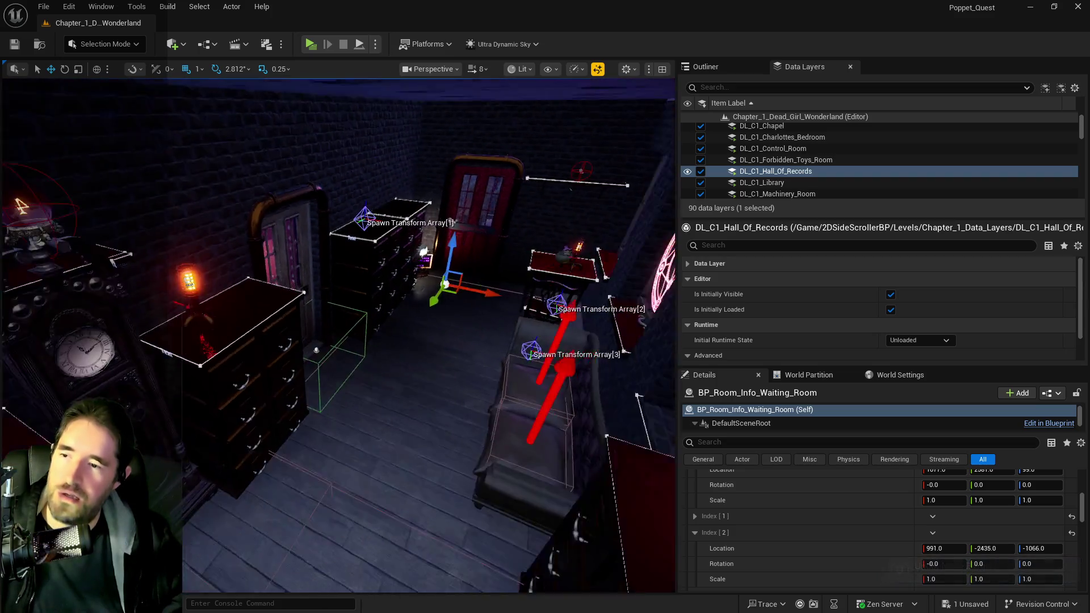
key(ctrl+s)
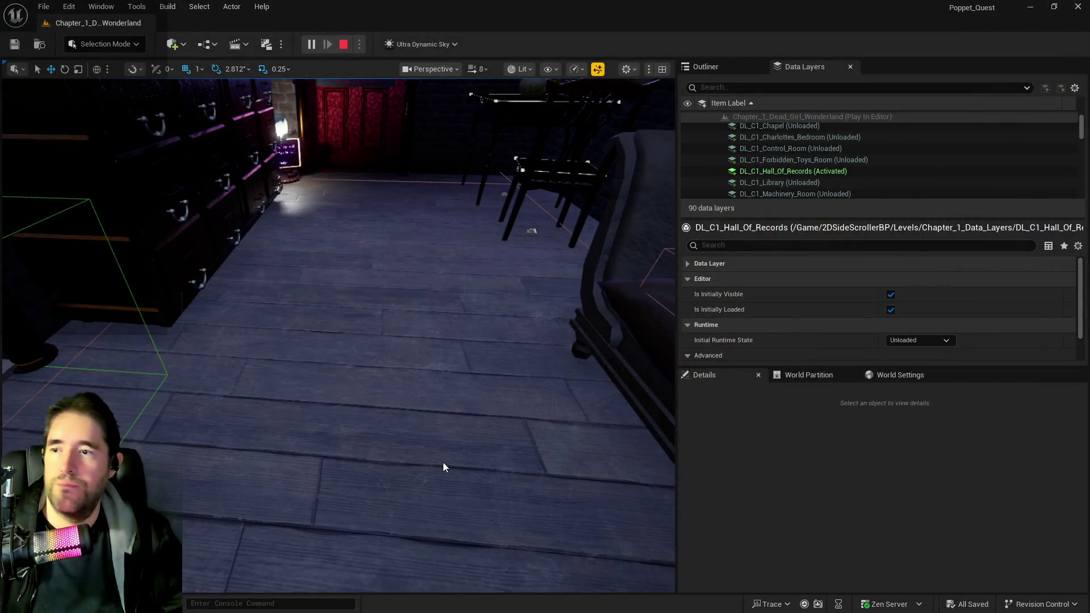
Stop the playtest and lower spawn markers [3] by the desk and [2] by the chair slightly.
key(Escape)
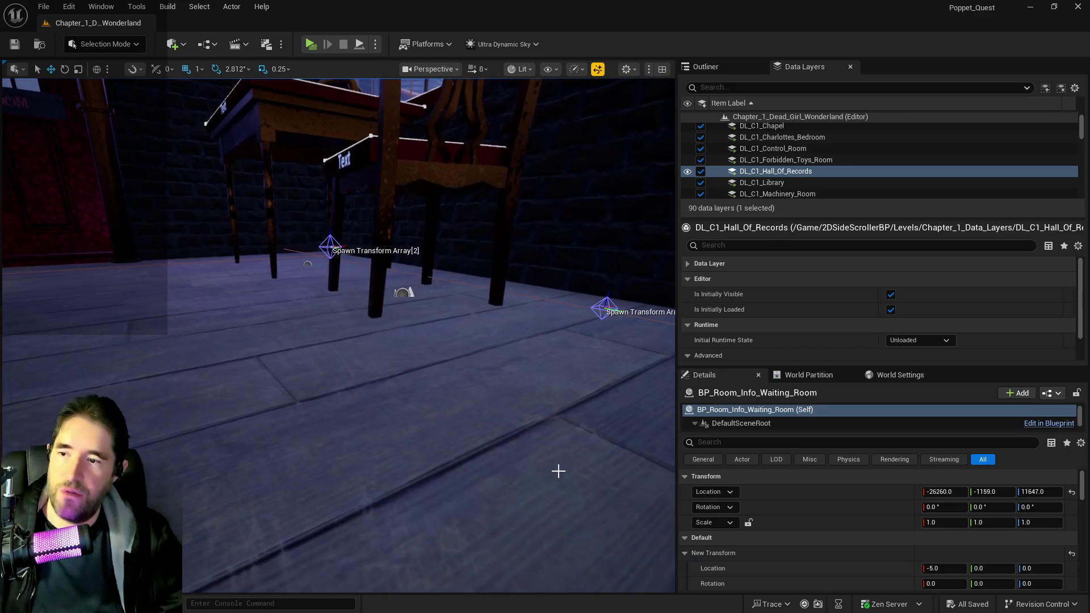
scroll(519, 358, down, 3)
click(493, 343)
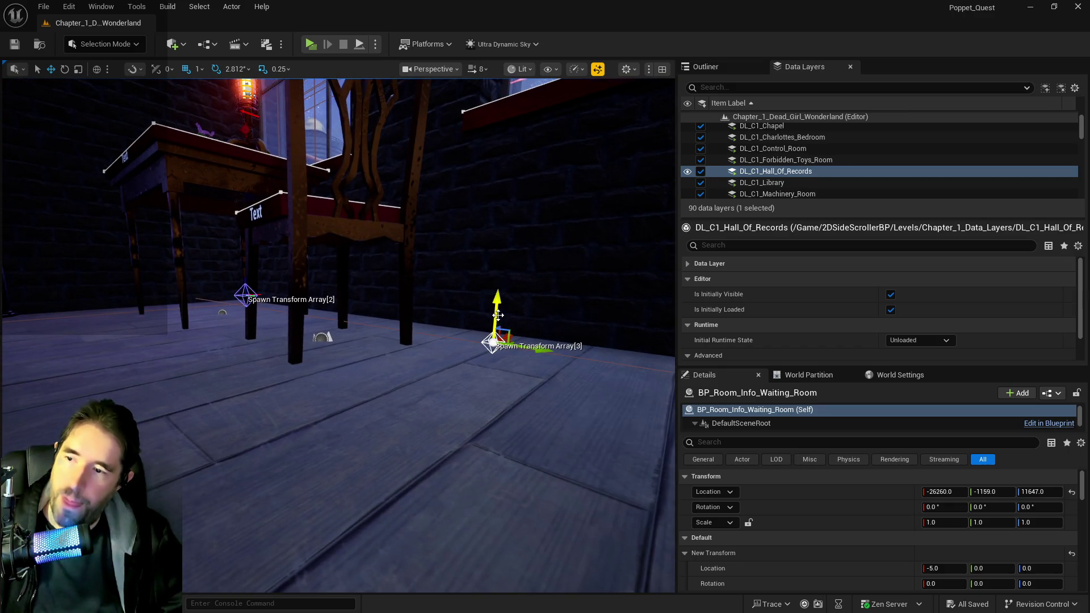
drag(498, 316, 498, 320)
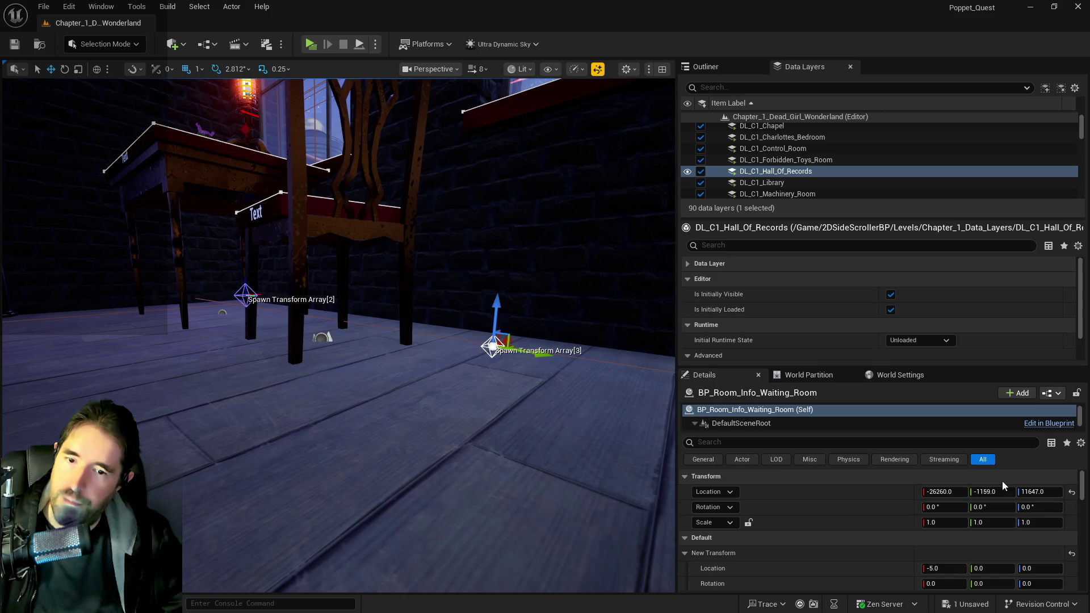
click(244, 284)
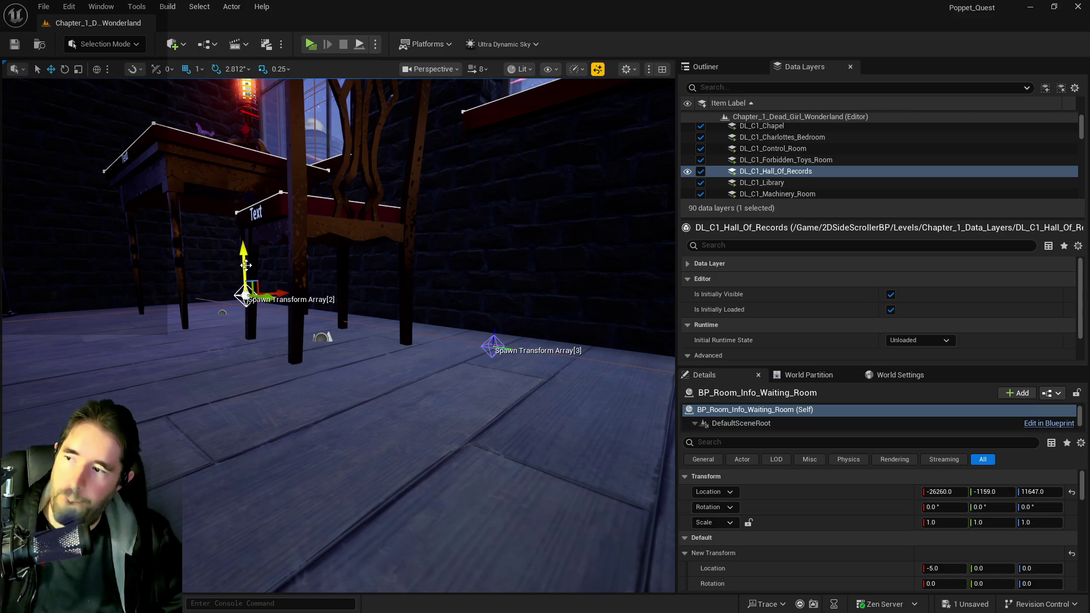
drag(244, 267, 244, 275)
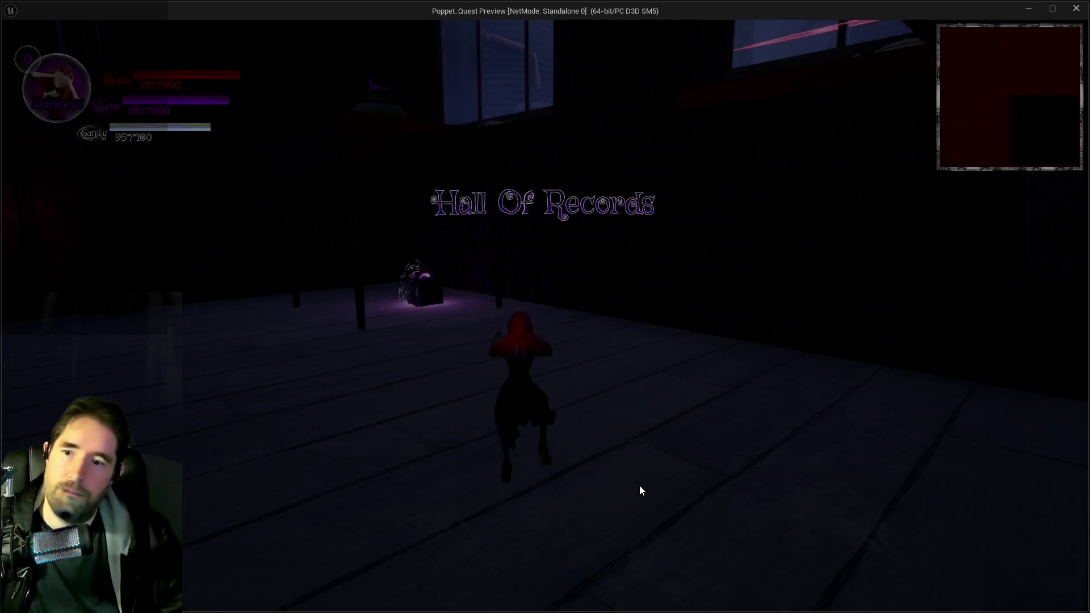
Run the character toward the glowing cube, under the chair and desk, then end the playtest.
key(w)
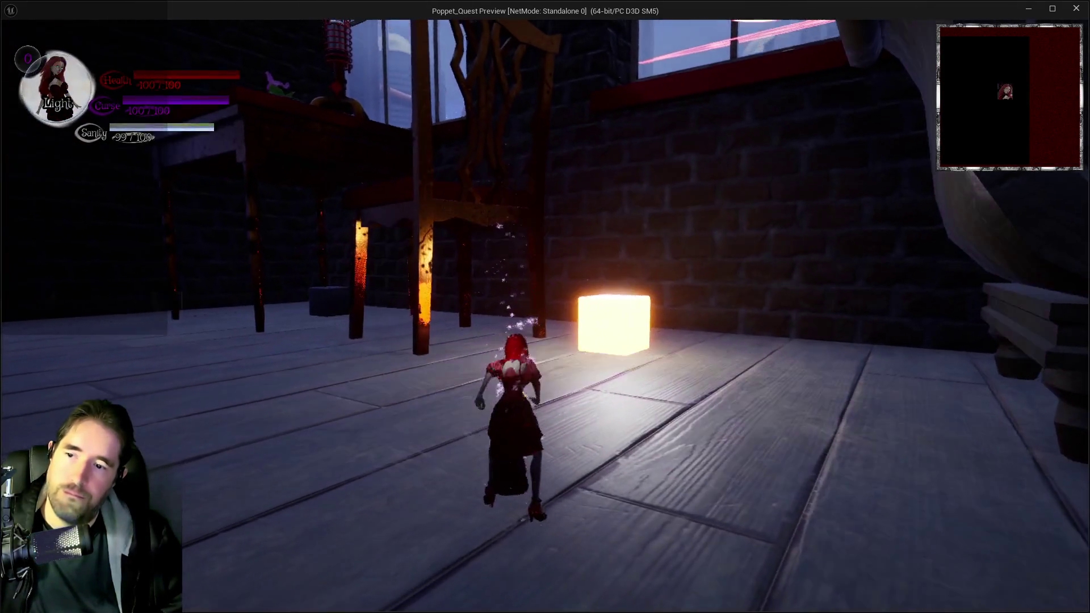
key(a)
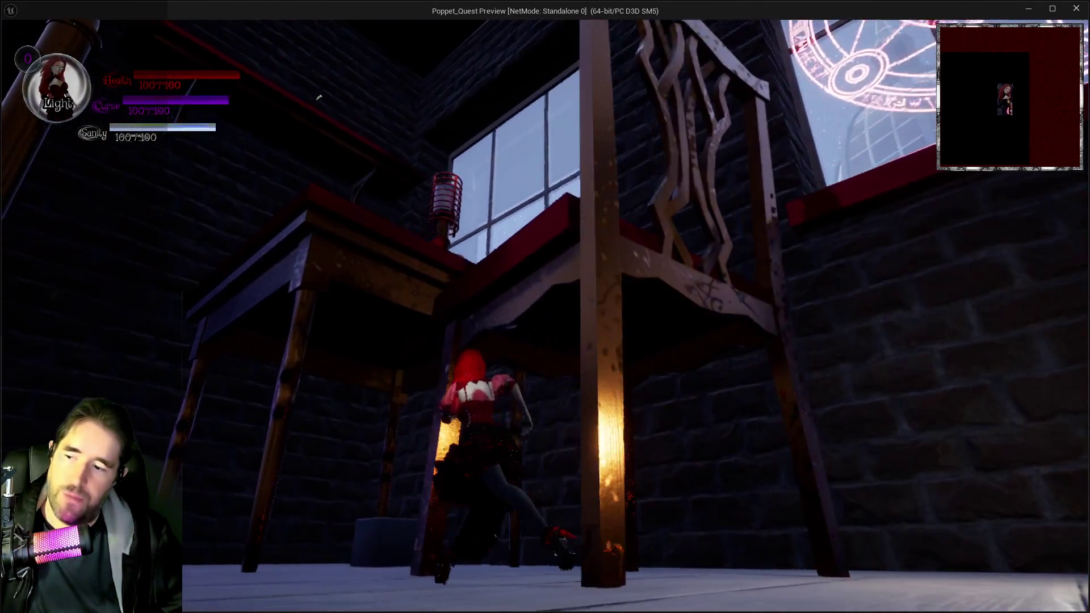
key(w)
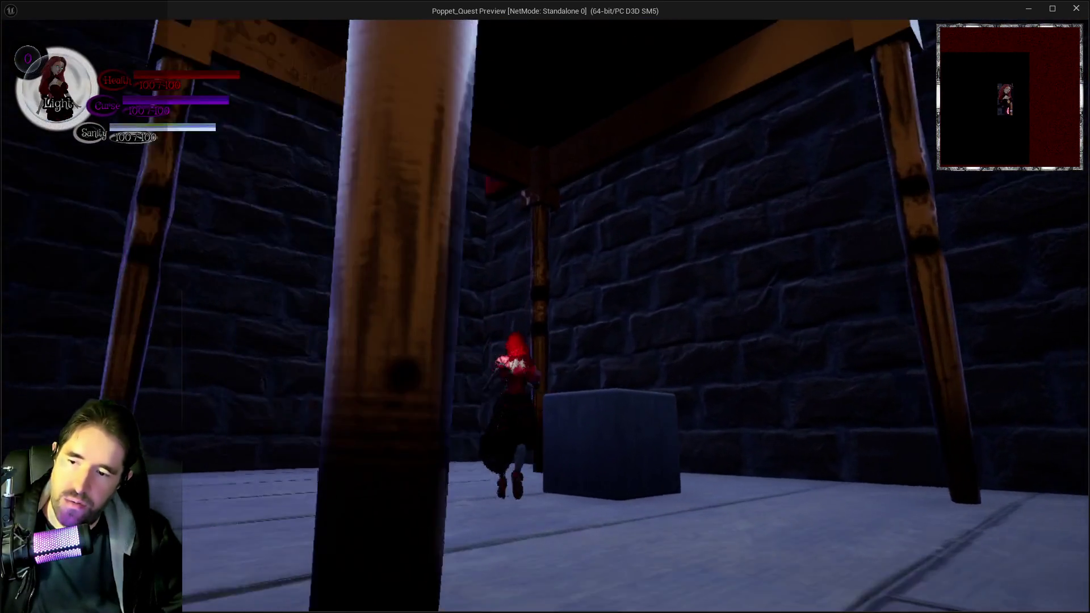
key(alt+Tab)
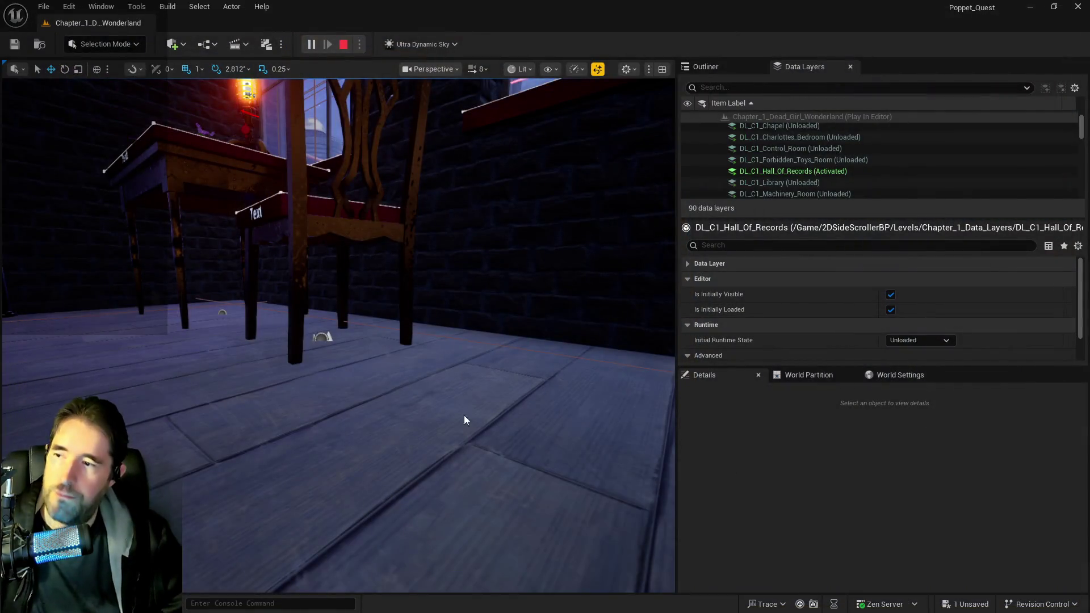
key(Escape)
Copy Array[2]'s Location Z of -1099 into Array[3]'s Location Z and save the level.
scroll(876, 510, down, 3)
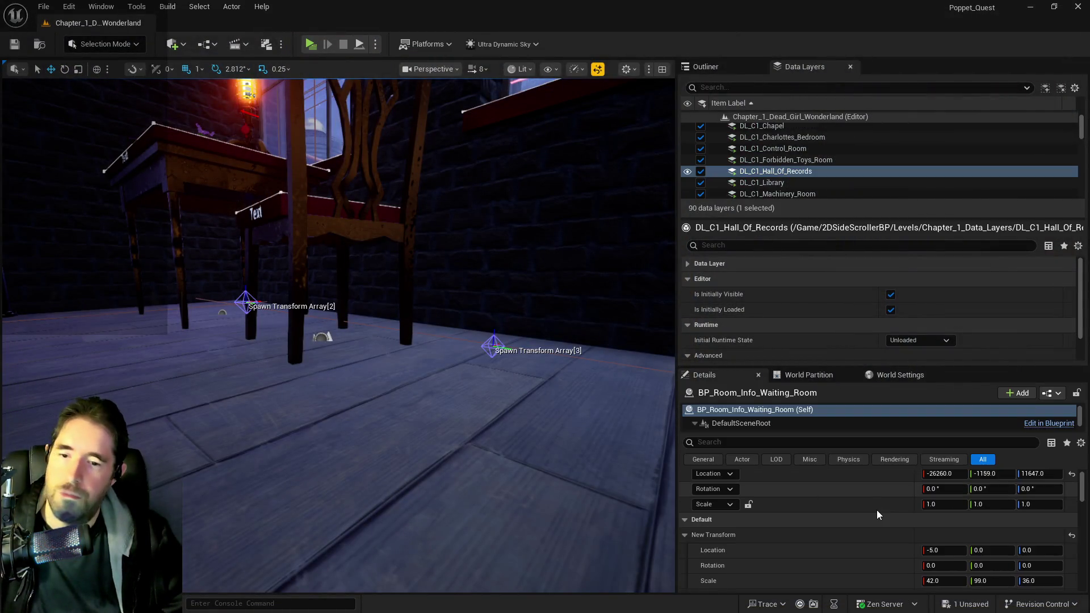
scroll(876, 523, down, 5)
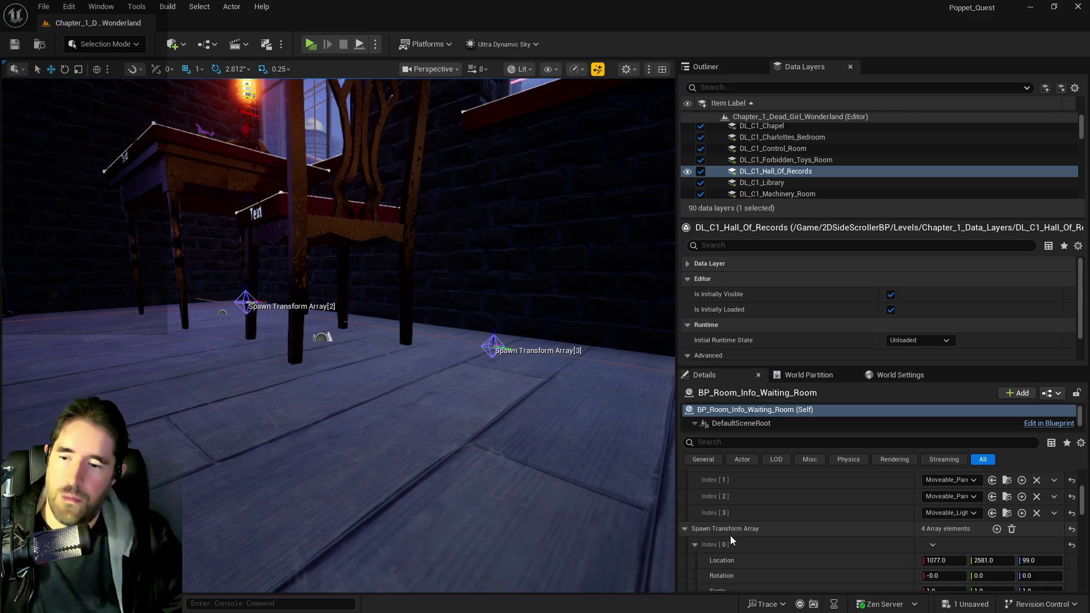
scroll(733, 541, down, 2)
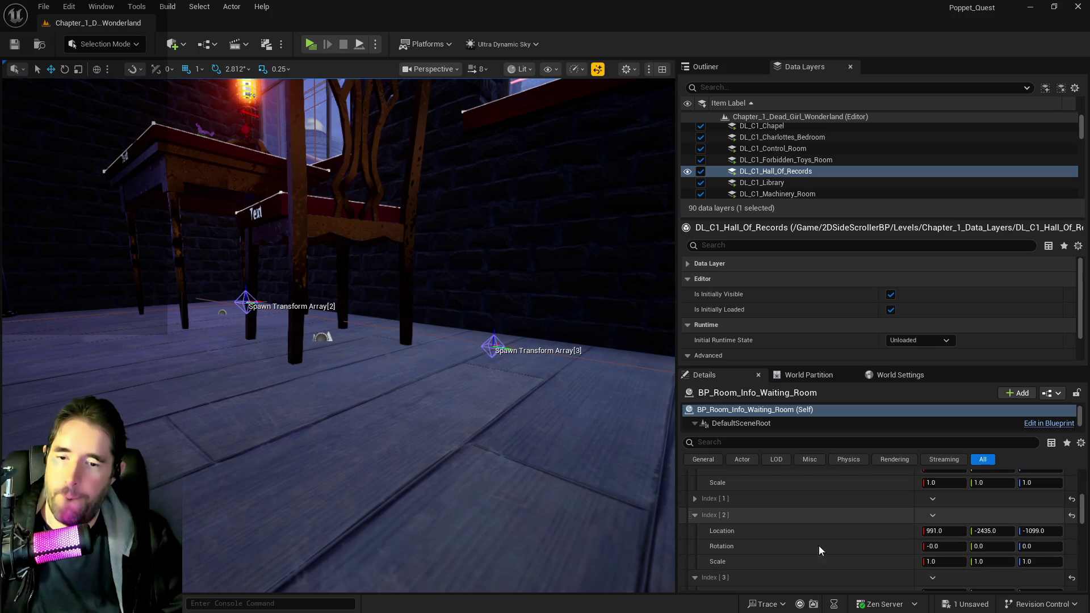
click(1025, 532)
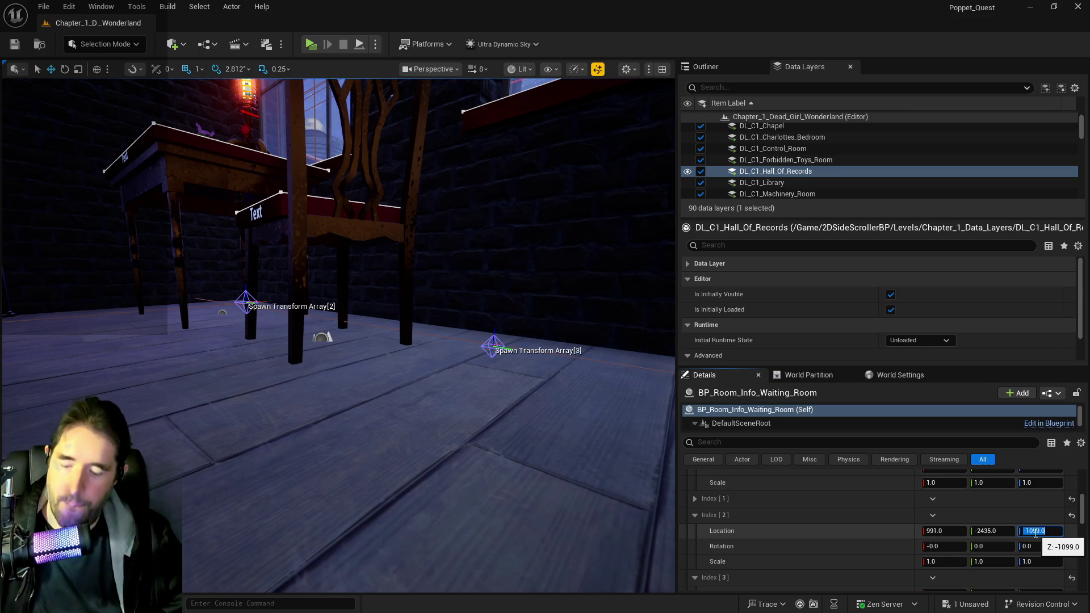
key(ctrl+c)
scroll(1008, 536, down, 1)
click(1051, 557)
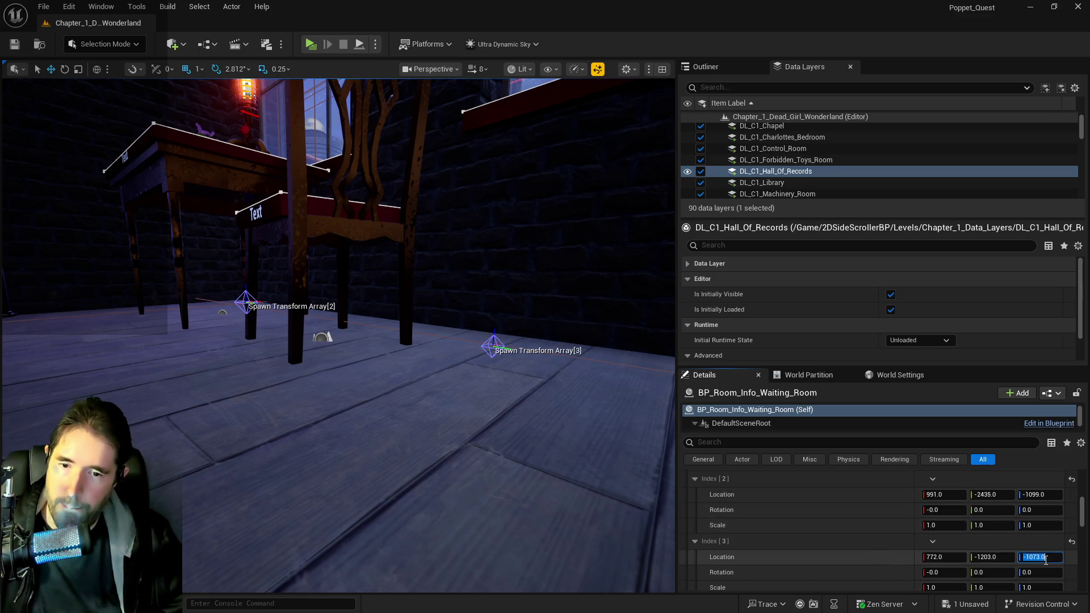
key(ctrl+v)
drag(284, 428, 284, 428)
key(ctrl+s)
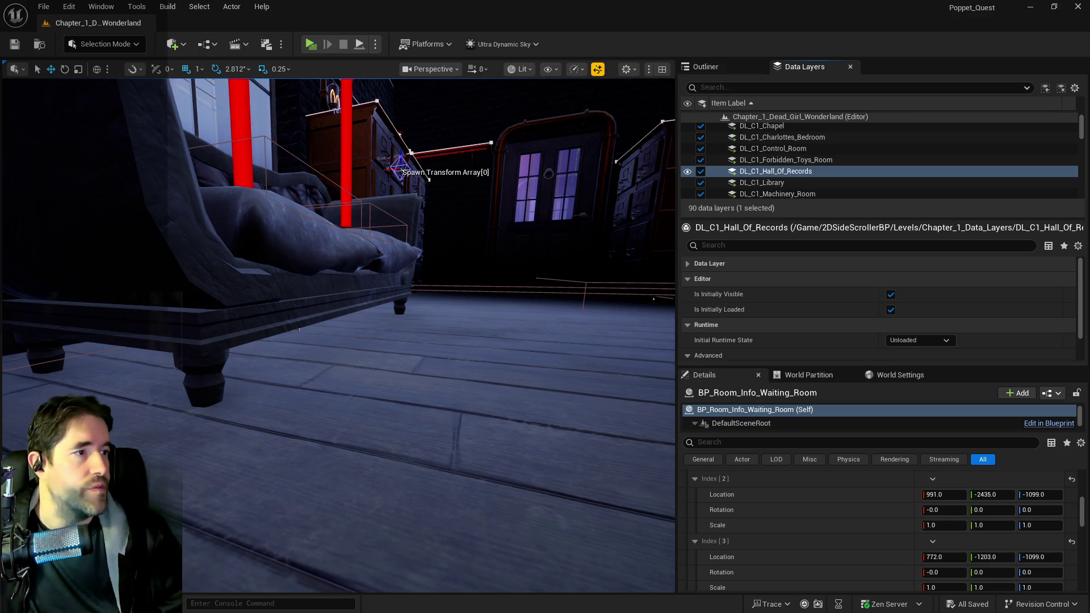
mouse_move(299, 329)
mouse_down()
mouse_move(302, 317)
mouse_move(261, 281)
mouse_up()
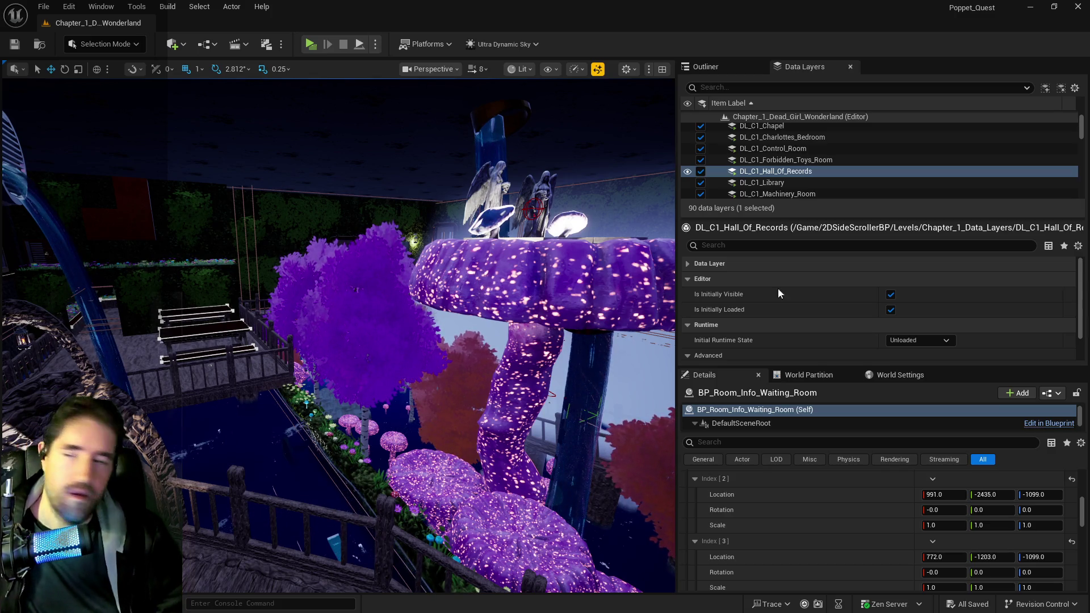
key(f)
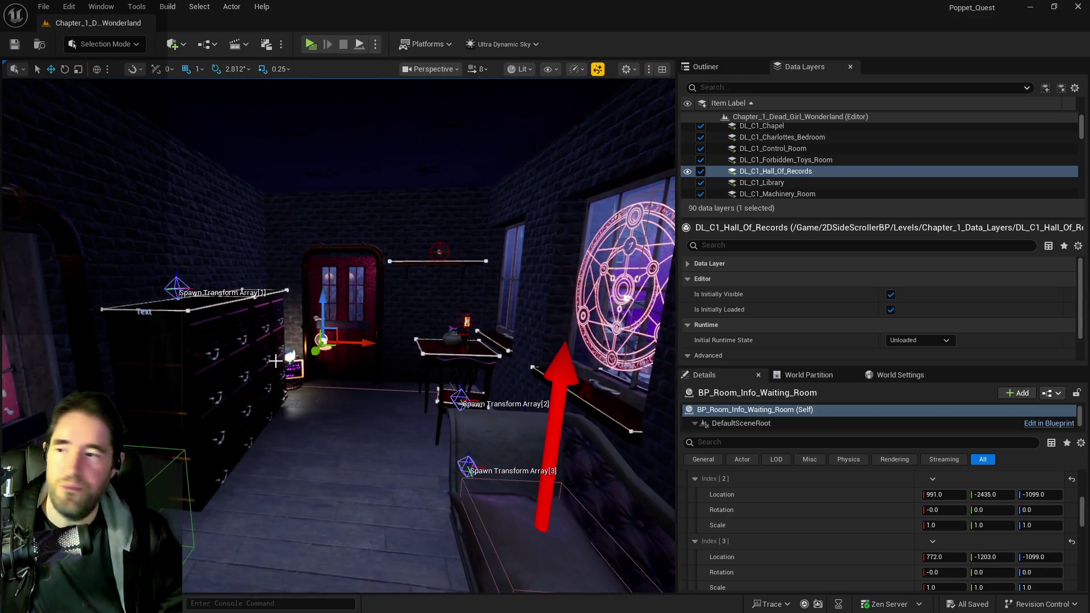
key(w)
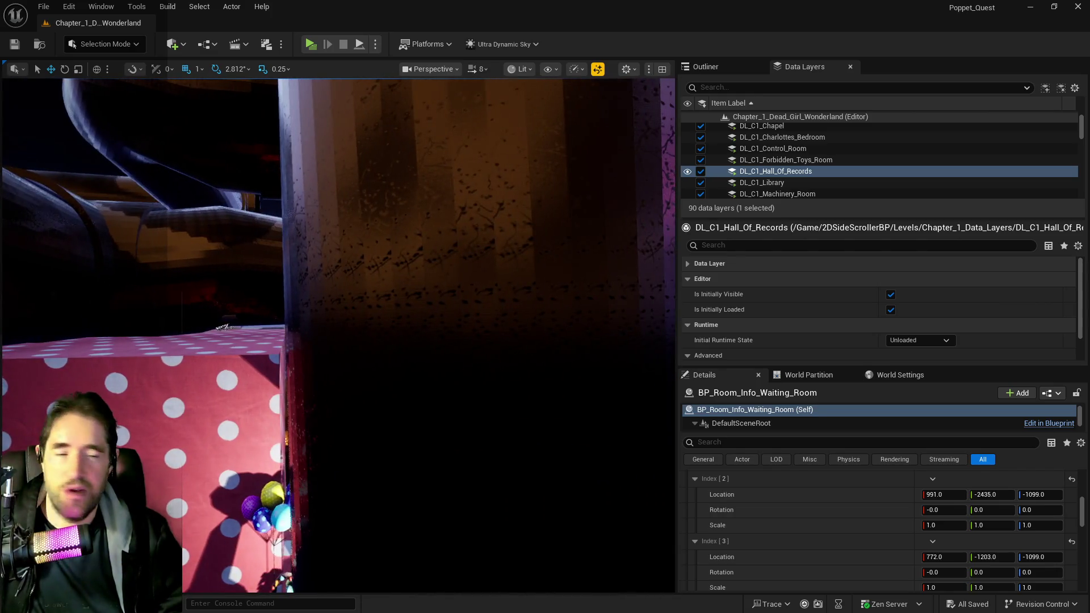
key(w)
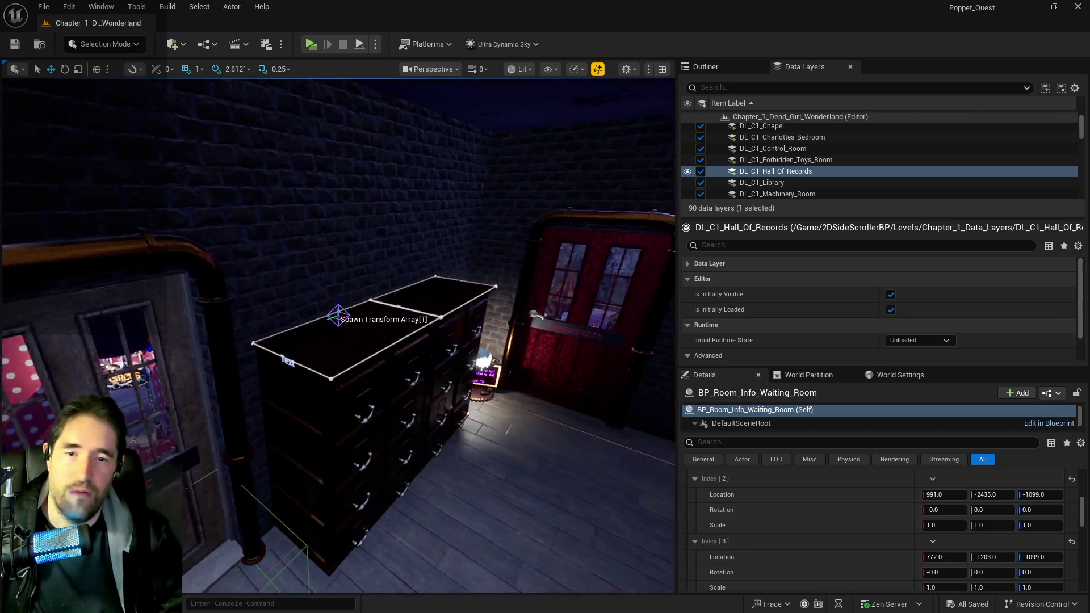
key(s)
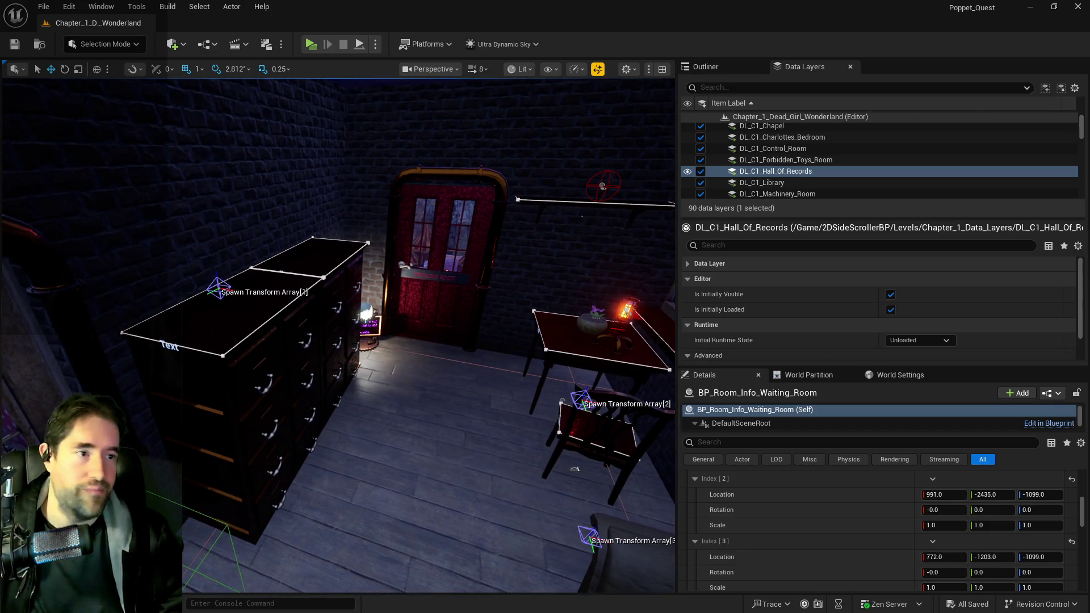